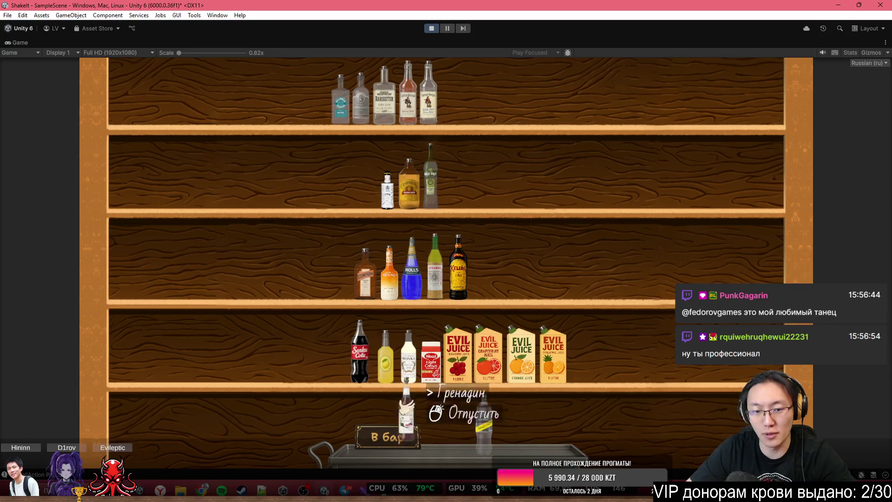
Pour grenadine and then soda into the tall glass, returning each bottle
{"action": "left_click", "coordinate": [387, 436]}
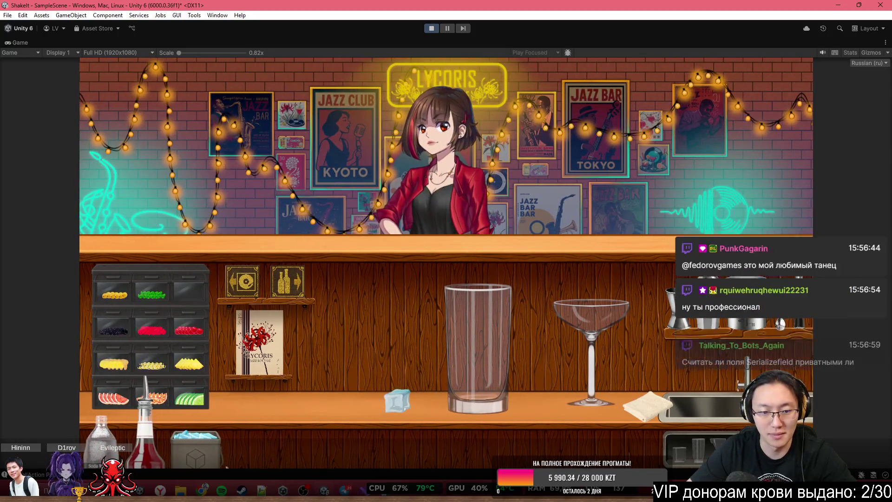
{"action": "left_click", "coordinate": [574, 135]}
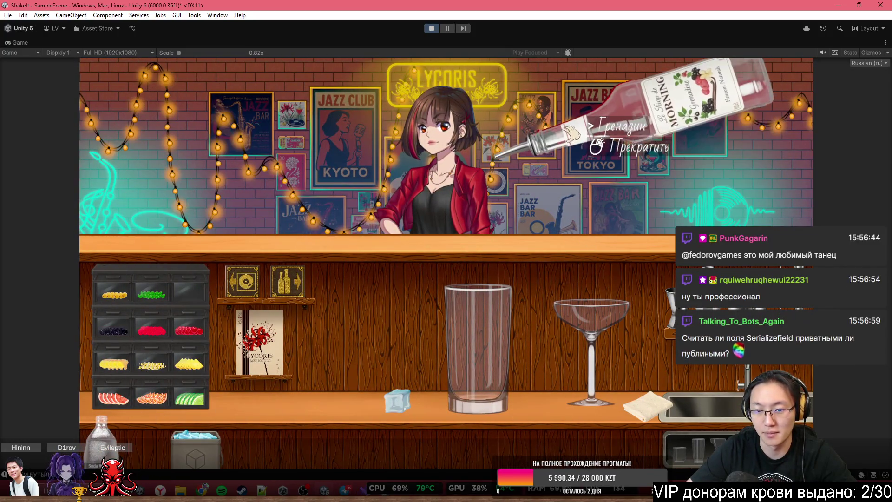
{"action": "left_click", "coordinate": [570, 136]}
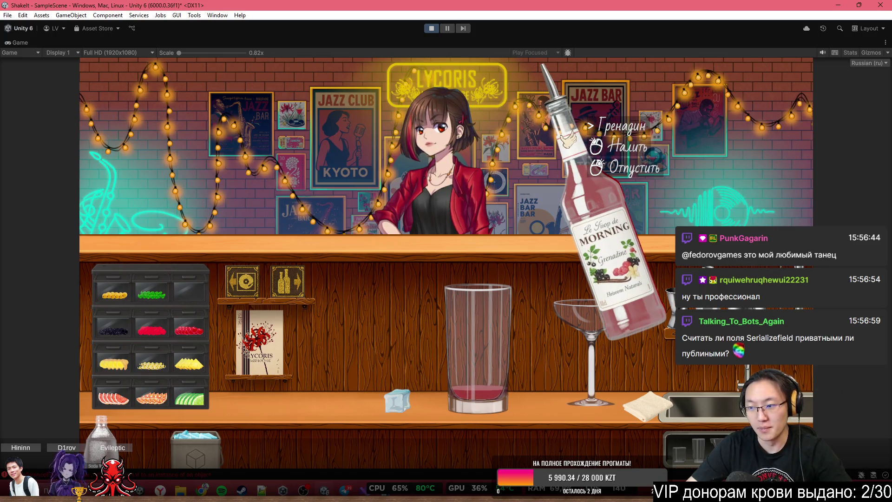
{"action": "left_click", "coordinate": [567, 137]}
{"action": "left_click", "coordinate": [569, 138]}
{"action": "right_click", "coordinate": [574, 139]}
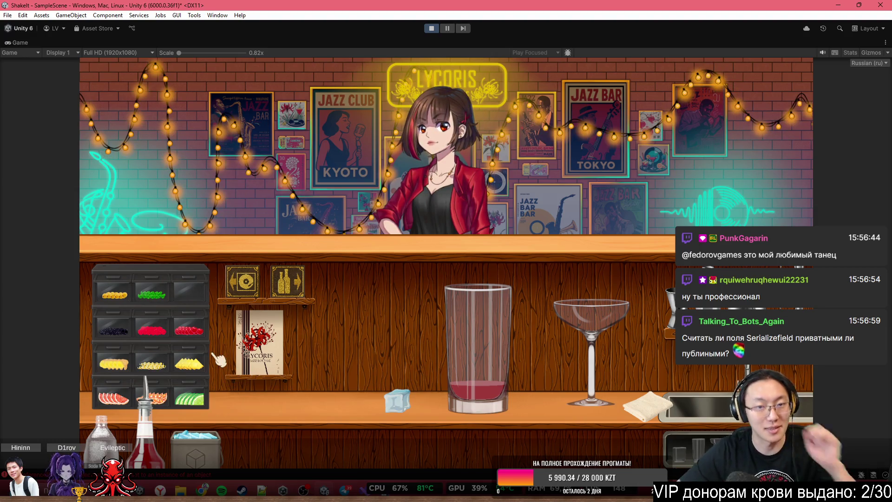
{"action": "left_click", "coordinate": [102, 432]}
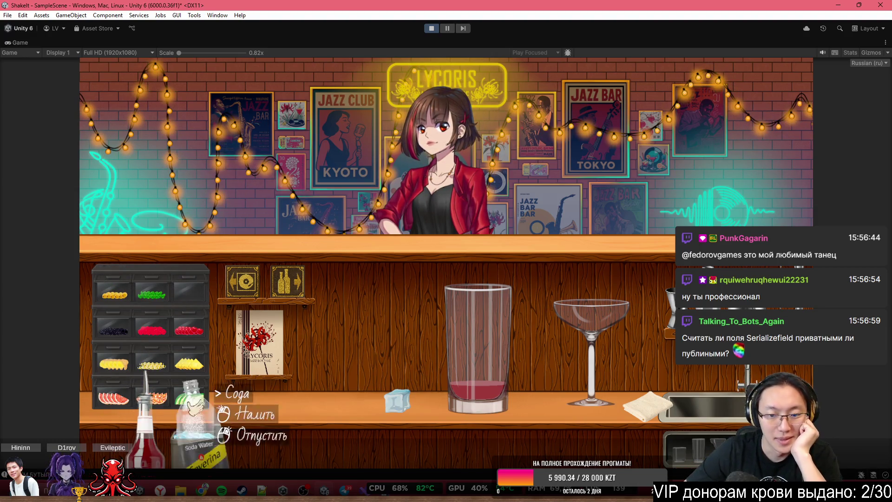
{"action": "left_click", "coordinate": [527, 176]}
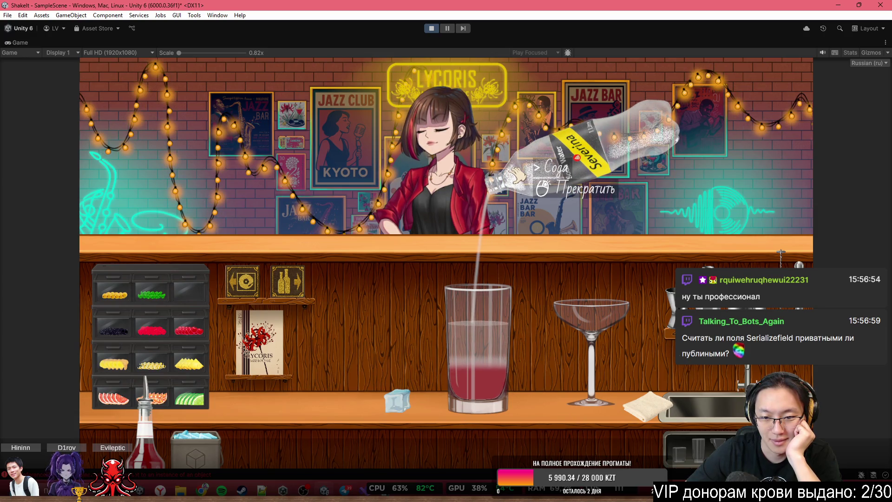
{"action": "right_click", "coordinate": [692, 206]}
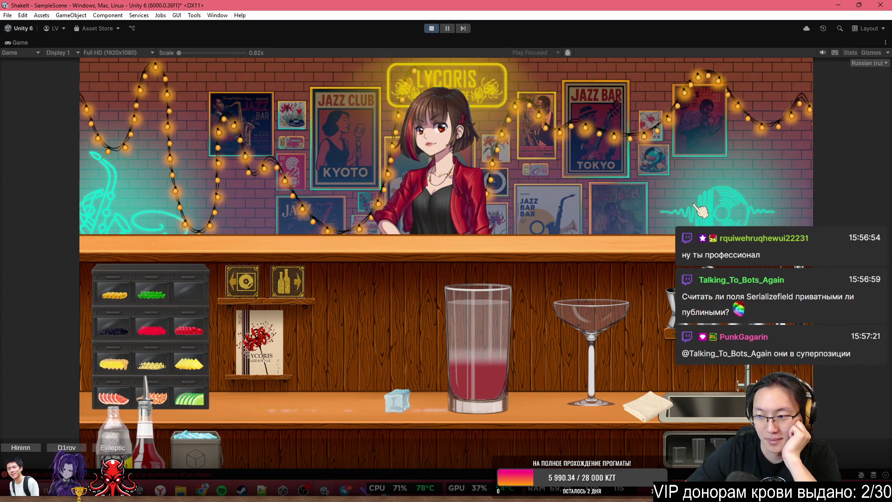
Drop several ice cubes from the bucket into the glass, advancing the customer's dialogue
{"action": "left_click", "coordinate": [195, 439]}
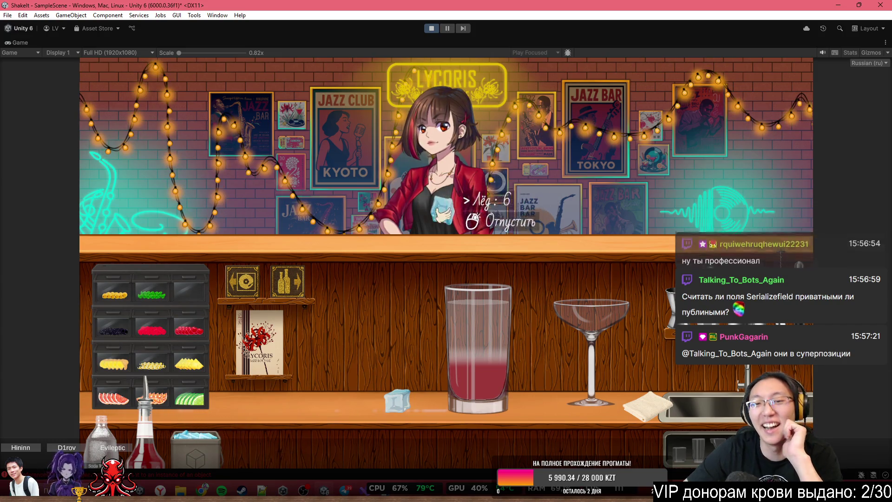
{"action": "left_click", "coordinate": [481, 237]}
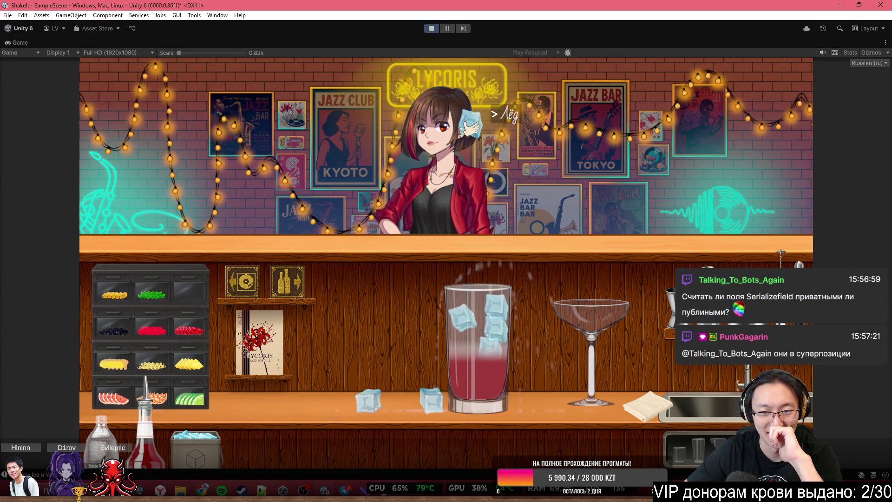
{"action": "left_click", "coordinate": [463, 173]}
{"action": "left_click", "coordinate": [472, 180]}
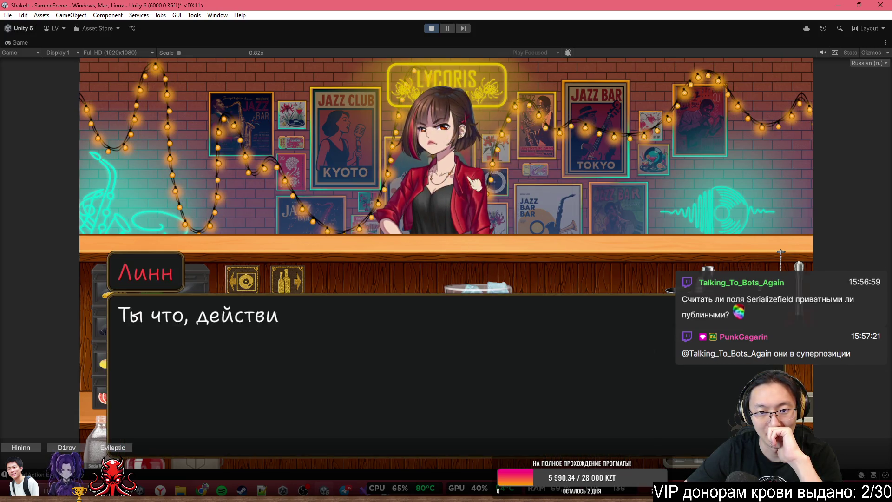
{"action": "left_click", "coordinate": [511, 255]}
{"action": "left_click", "coordinate": [511, 255]}
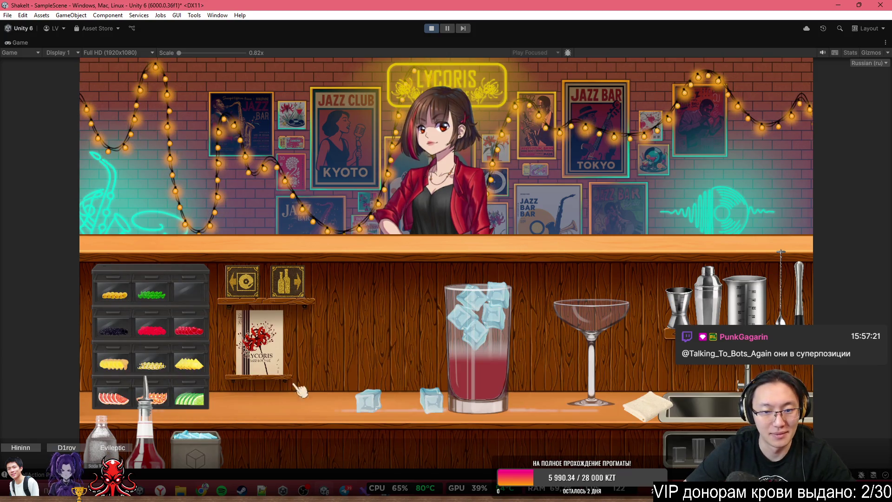
{"action": "left_click", "coordinate": [194, 439]}
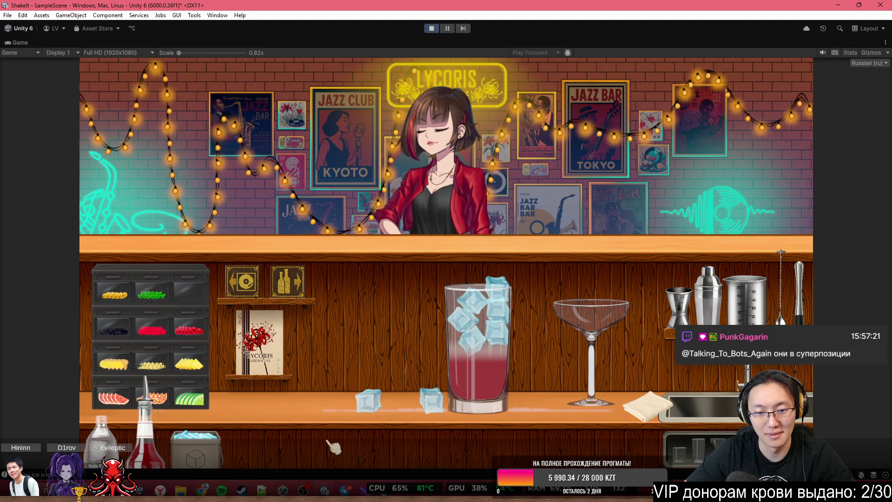
{"action": "mouse_move", "coordinate": [228, 446]}
{"action": "left_mouse_down"}
{"action": "mouse_move", "coordinate": [520, 139]}
{"action": "mouse_move", "coordinate": [511, 81]}
{"action": "mouse_move", "coordinate": [548, 125]}
{"action": "left_mouse_up"}
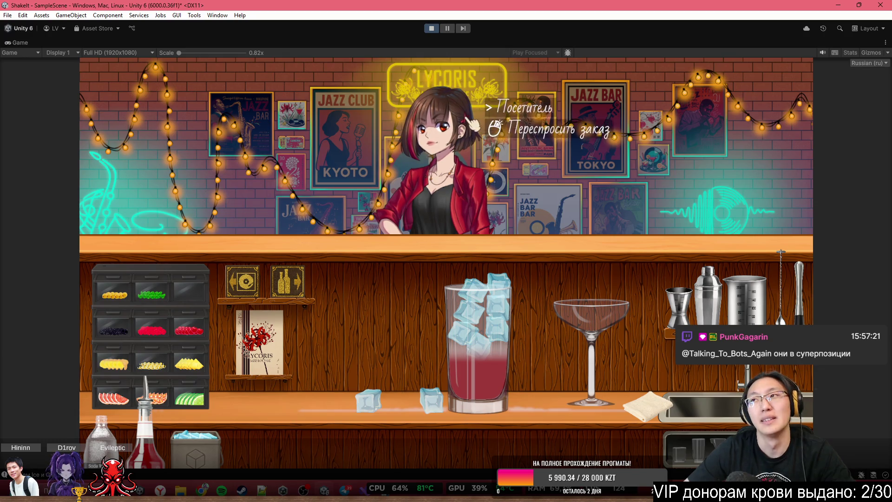
Serve the drink to the customer and click through the 'try again' feedback
{"action": "mouse_move", "coordinate": [487, 320]}
{"action": "left_mouse_down"}
{"action": "mouse_move", "coordinate": [513, 209]}
{"action": "mouse_move", "coordinate": [481, 179]}
{"action": "left_mouse_up"}
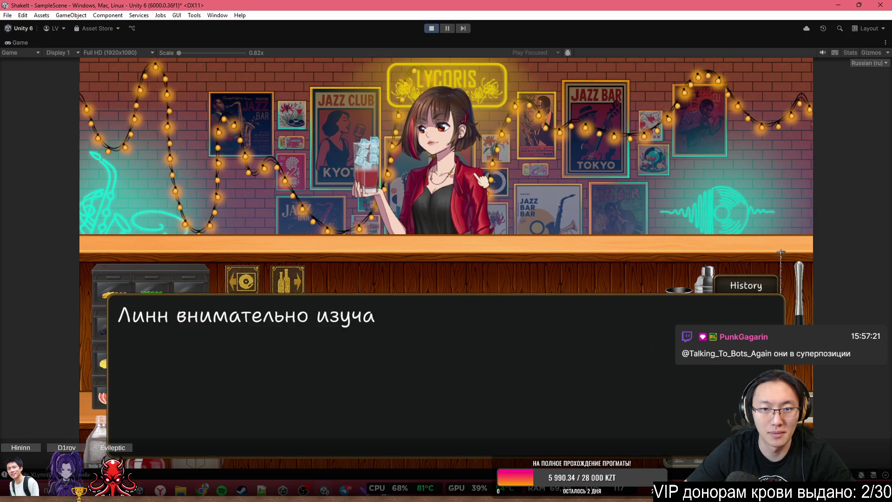
{"action": "left_click", "coordinate": [389, 158]}
{"action": "left_click", "coordinate": [389, 153]}
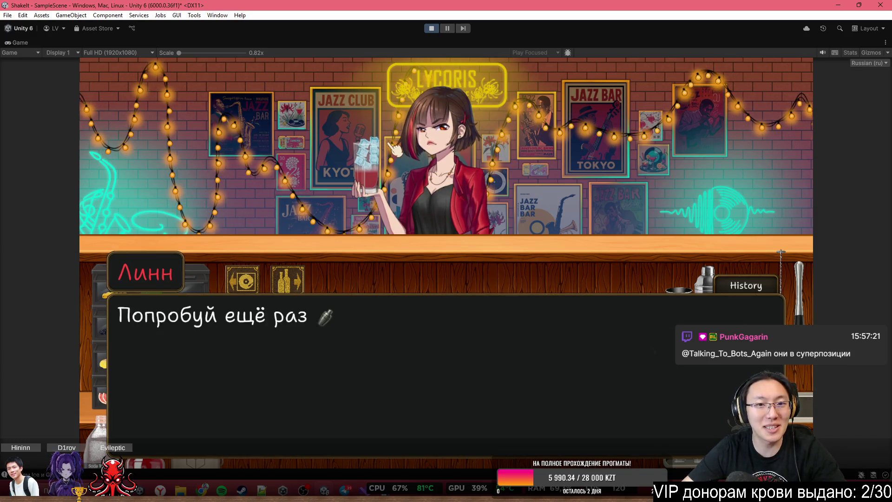
{"action": "left_click", "coordinate": [390, 146]}
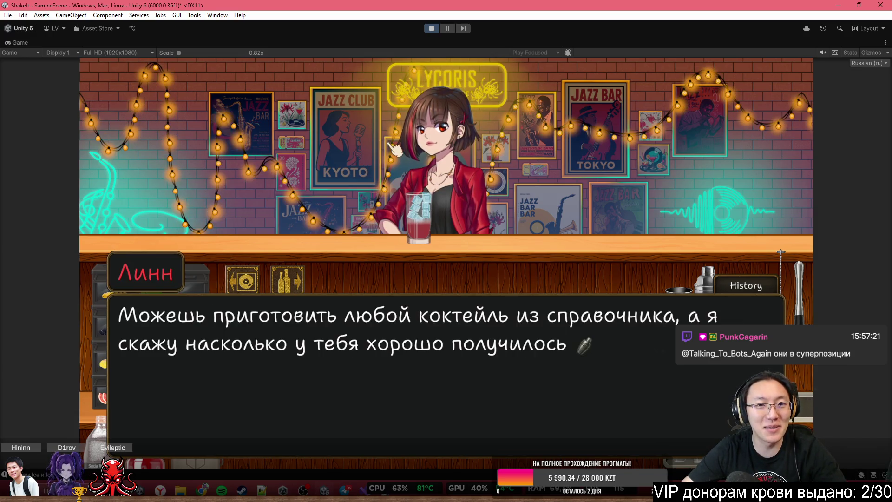
{"action": "double_click", "coordinate": [437, 43]}
Restore the editor layout, select GameManager, then restart Play mode with the game view maximized
{"action": "double_click", "coordinate": [437, 44]}
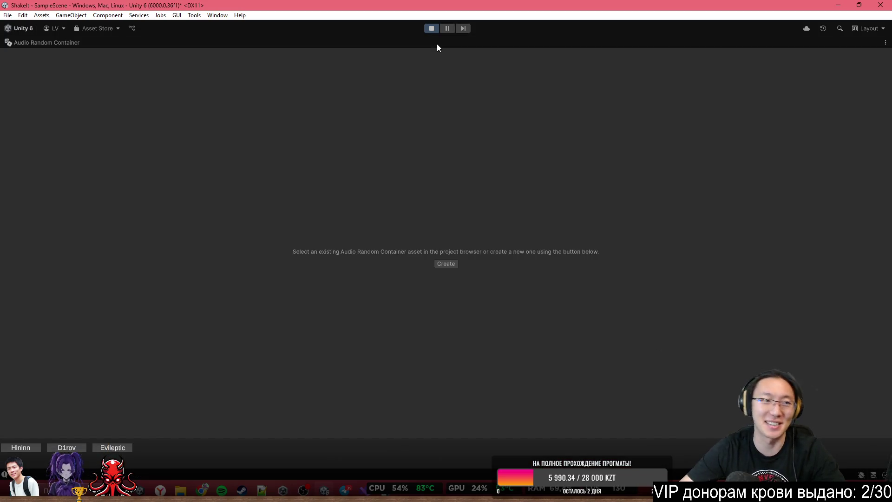
{"action": "double_click", "coordinate": [437, 44]}
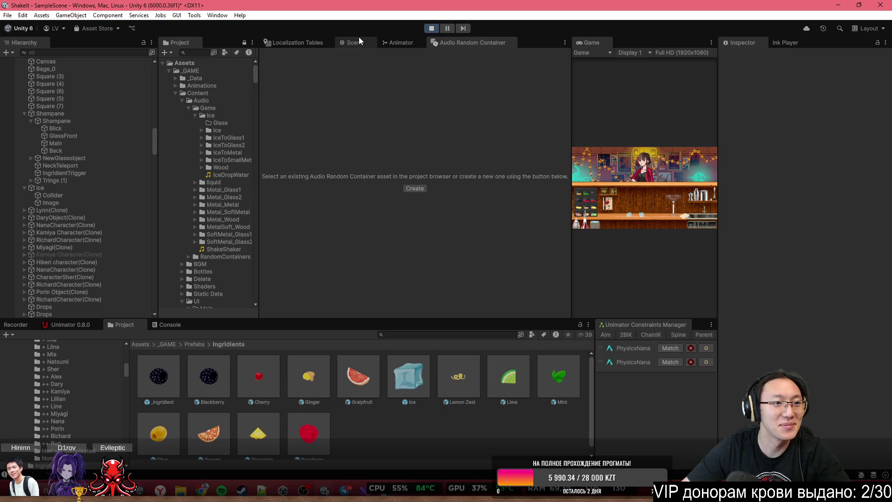
{"action": "left_click", "coordinate": [359, 39]}
{"action": "left_click", "coordinate": [112, 115]}
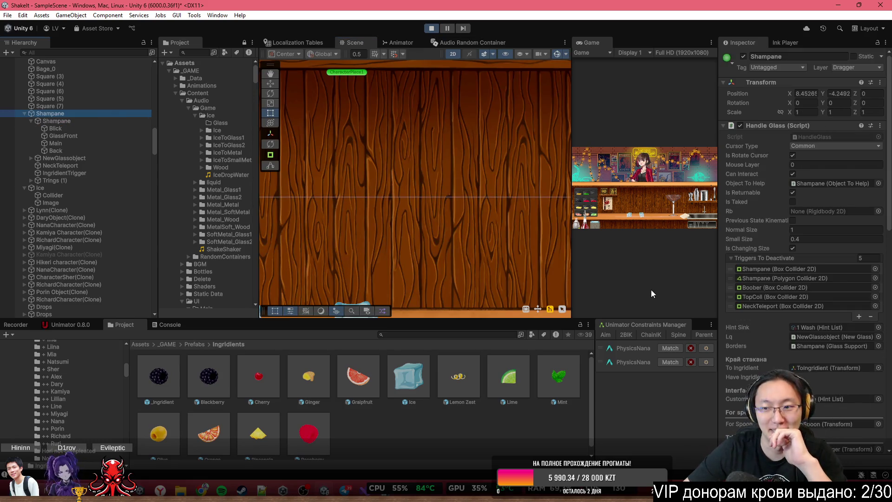
{"action": "scroll", "coordinate": [124, 145], "scroll_direction": "up", "scroll_amount": 15}
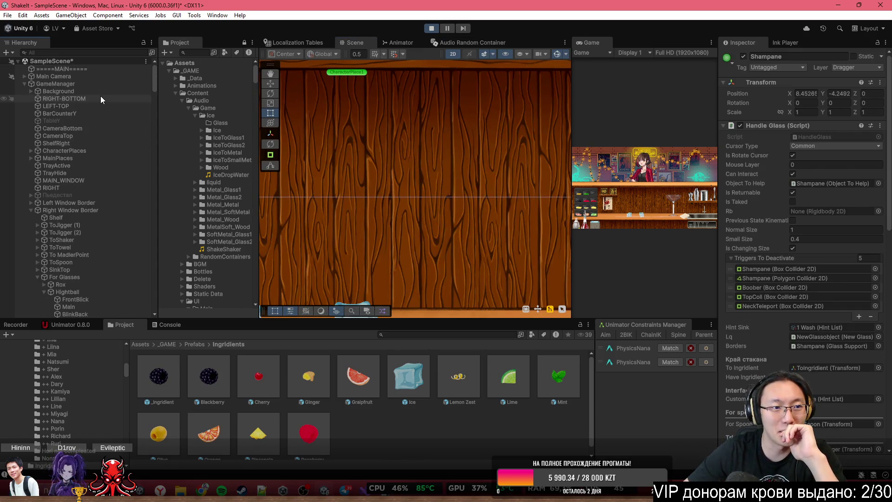
{"action": "double_click", "coordinate": [107, 85]}
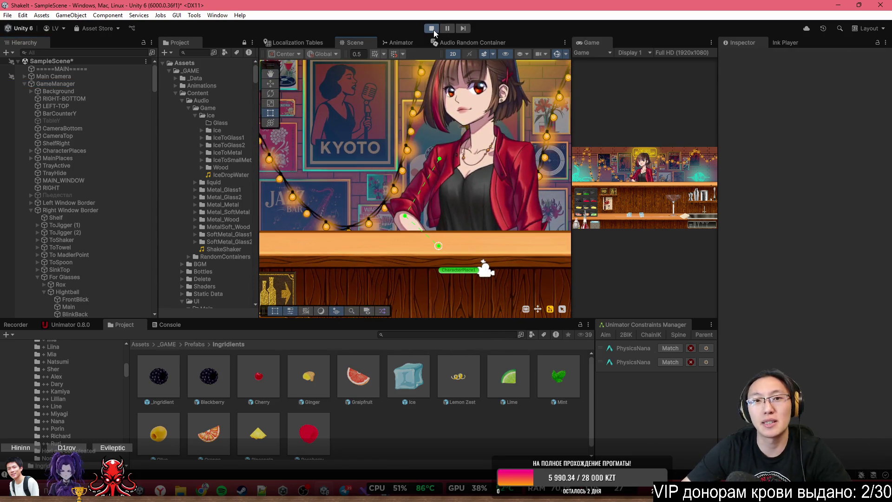
{"action": "left_click", "coordinate": [430, 29]}
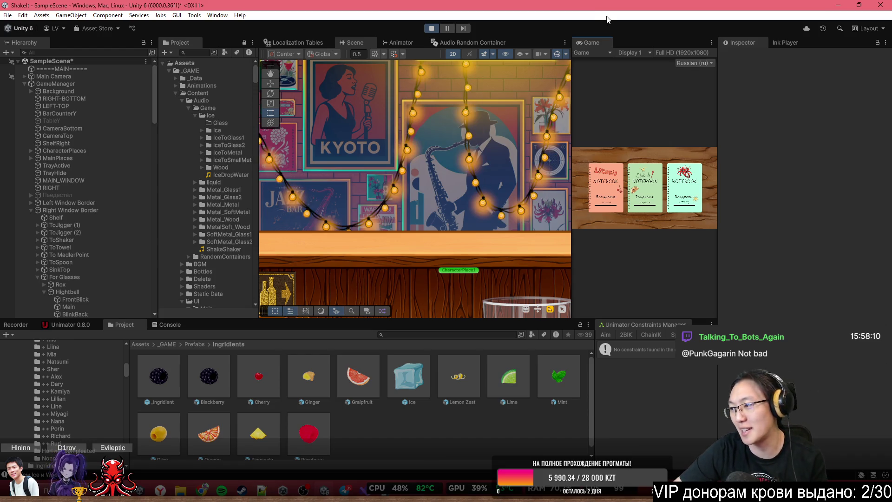
{"action": "double_click", "coordinate": [599, 45]}
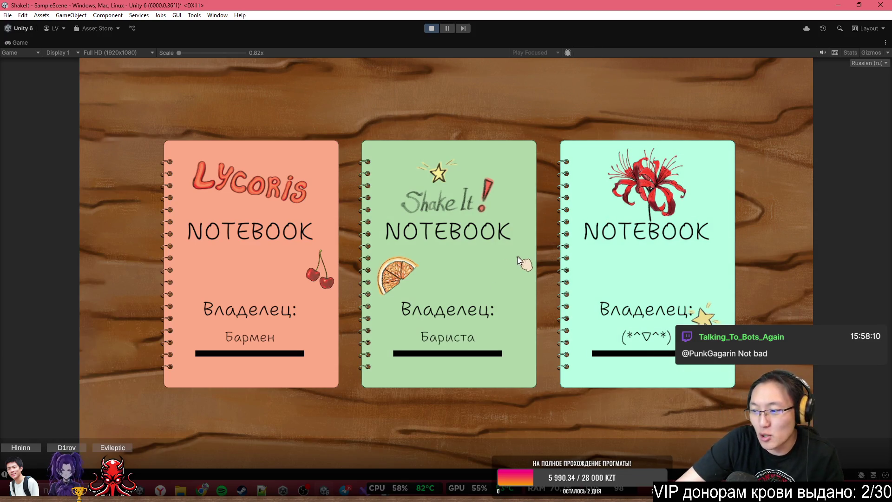
Pick the Barista notebook, start the shift, and skip the tutorial to reach the bar
{"action": "left_click", "coordinate": [517, 257]}
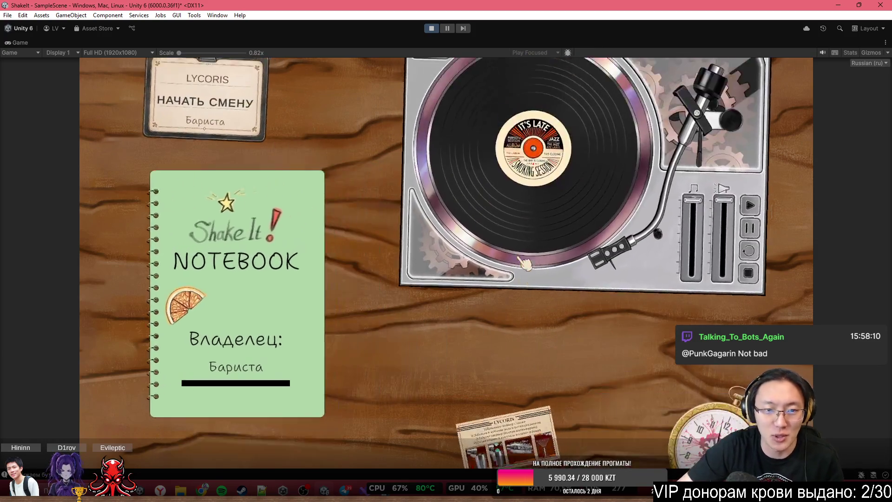
{"action": "left_click", "coordinate": [237, 120]}
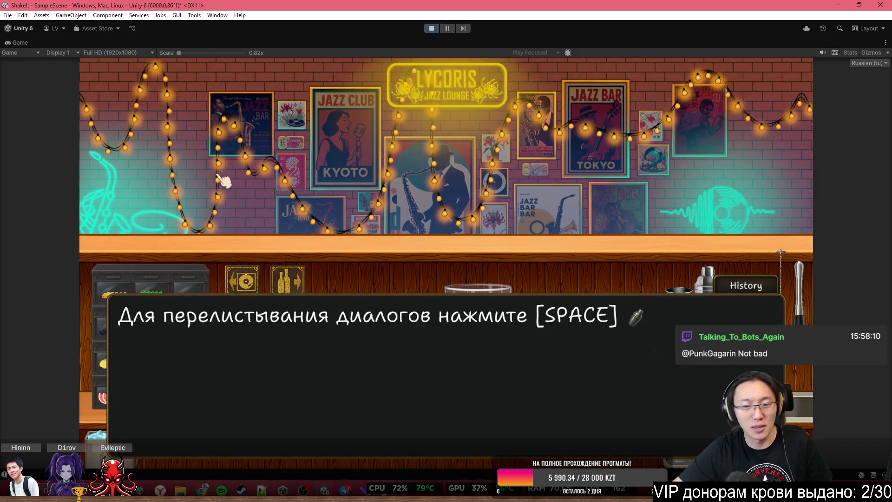
{"action": "key", "text": "space"}
{"action": "key", "text": "space"}
{"action": "left_click", "coordinate": [524, 245]}
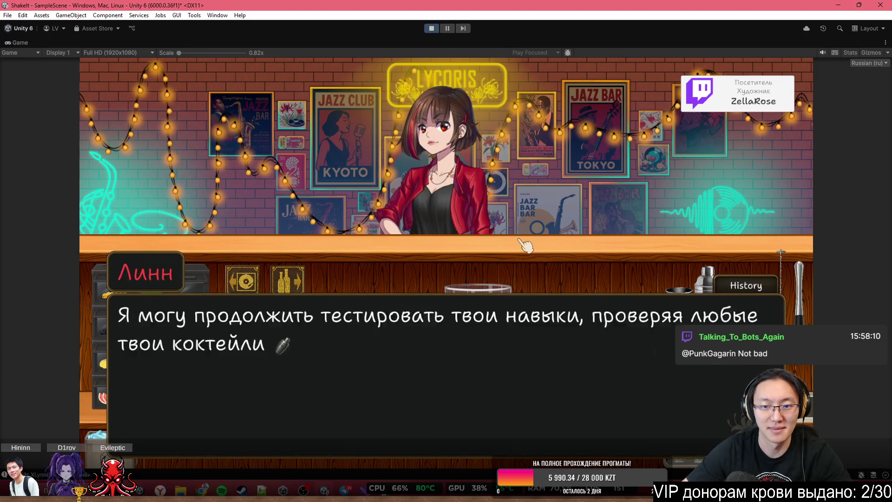
{"action": "key", "text": "space"}
{"action": "left_click", "coordinate": [521, 112]}
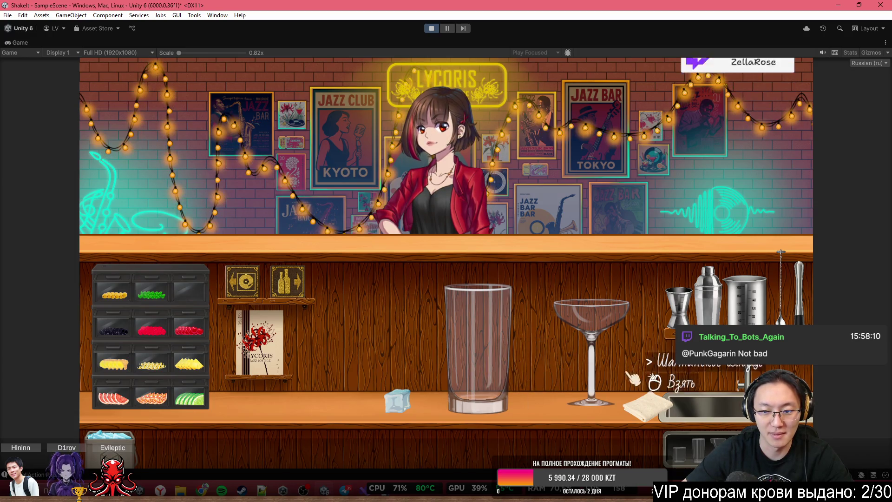
Load bottles onto the cart, then pour grenadine and soda into the highball
{"action": "left_click", "coordinate": [287, 283]}
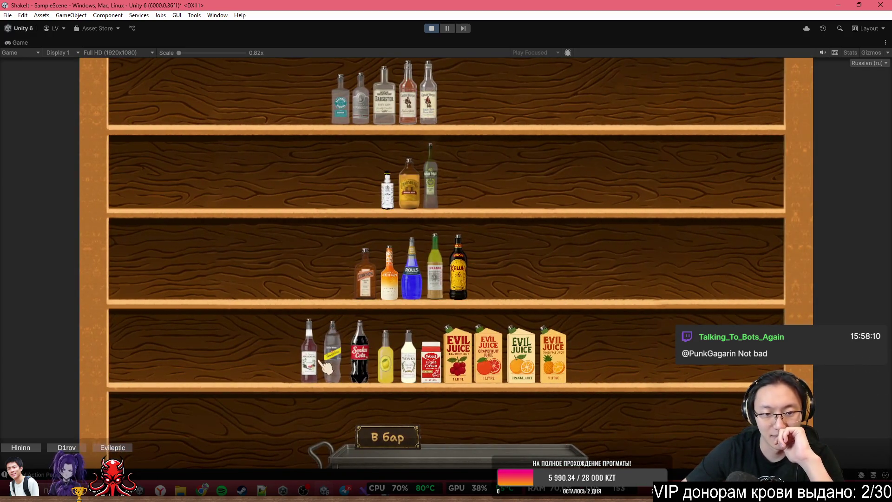
{"action": "left_click", "coordinate": [330, 358]}
{"action": "left_click", "coordinate": [387, 437]}
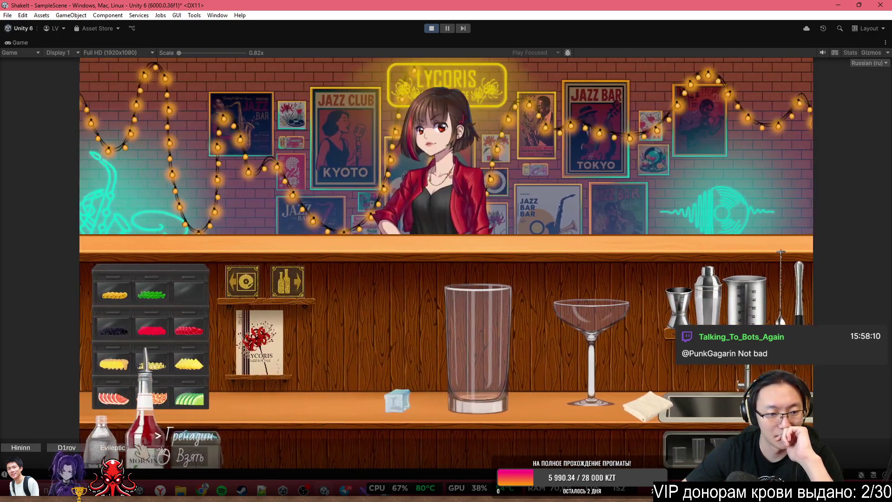
{"action": "left_click", "coordinate": [149, 409]}
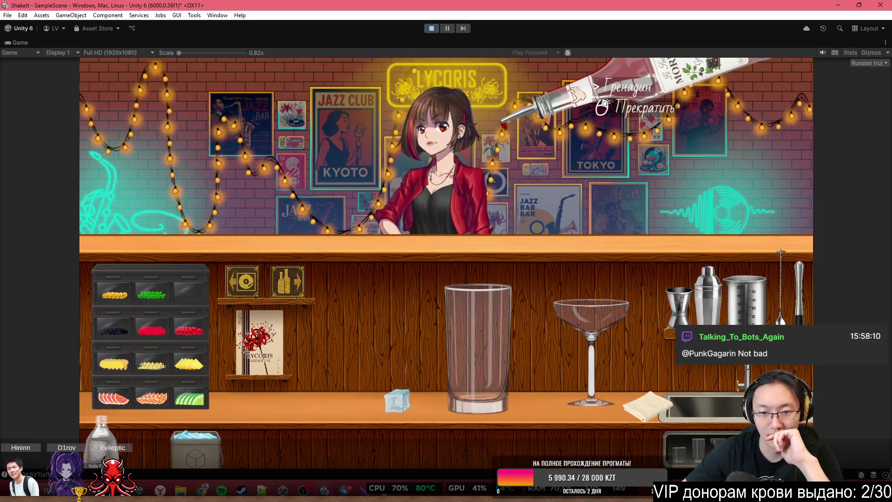
{"action": "left_click", "coordinate": [578, 93]}
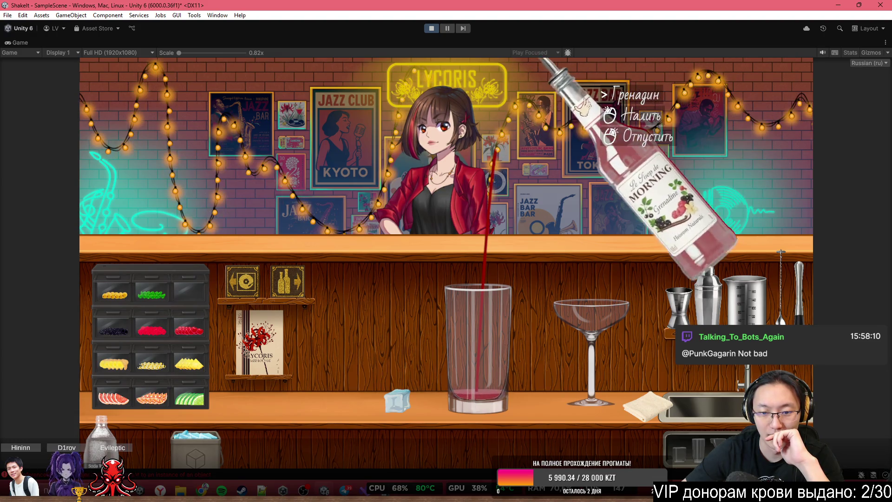
{"action": "right_click", "coordinate": [602, 58]}
{"action": "left_click", "coordinate": [101, 434]}
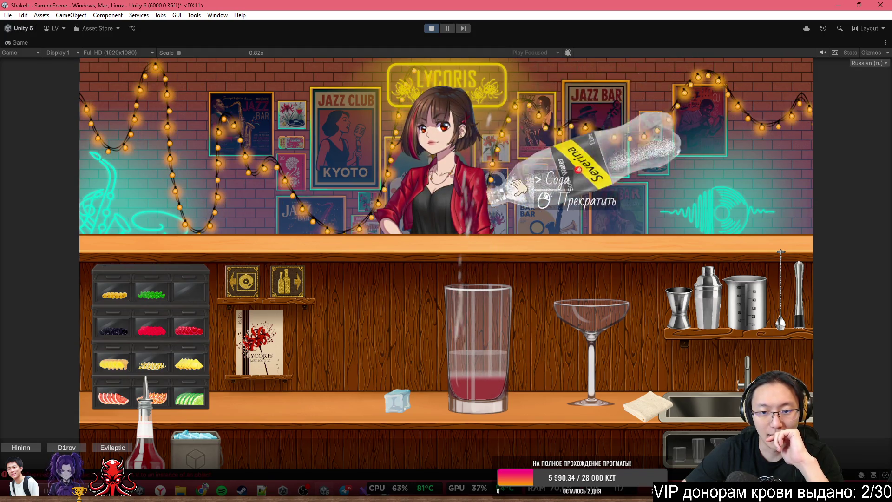
{"action": "left_click", "coordinate": [529, 182]}
{"action": "right_click", "coordinate": [529, 182]}
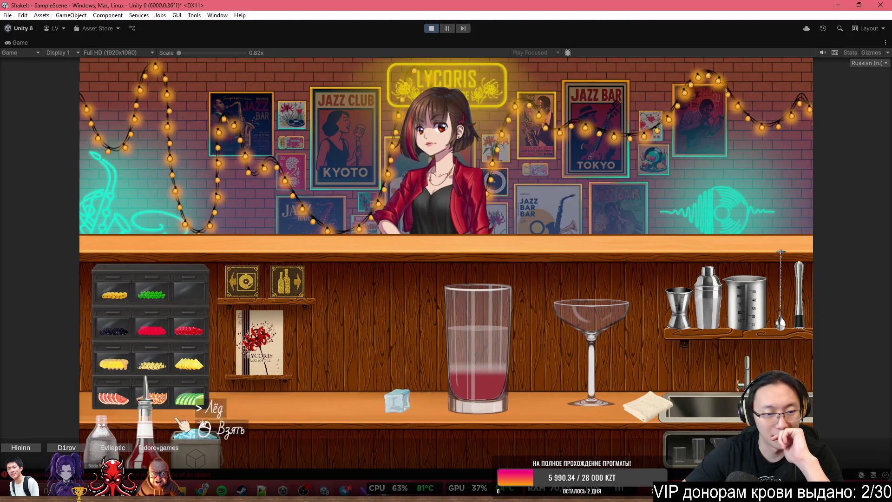
Drop several ice cubes into the highball and serve it to the bartender
{"action": "left_click", "coordinate": [199, 437]}
{"action": "left_click", "coordinate": [200, 436]}
{"action": "left_click", "coordinate": [202, 439]}
{"action": "left_click", "coordinate": [202, 439]}
{"action": "left_click", "coordinate": [202, 438]}
{"action": "left_click", "coordinate": [204, 442]}
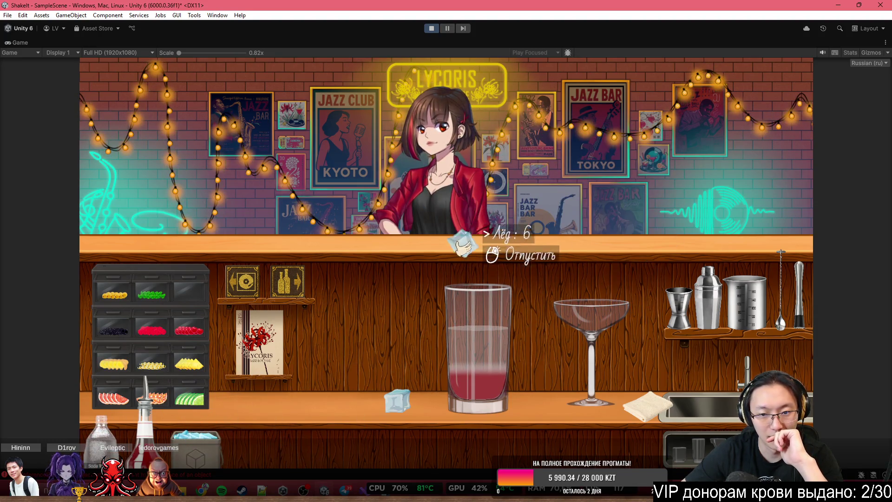
{"action": "left_click", "coordinate": [494, 251]}
{"action": "left_click", "coordinate": [485, 258]}
{"action": "left_click", "coordinate": [492, 255]}
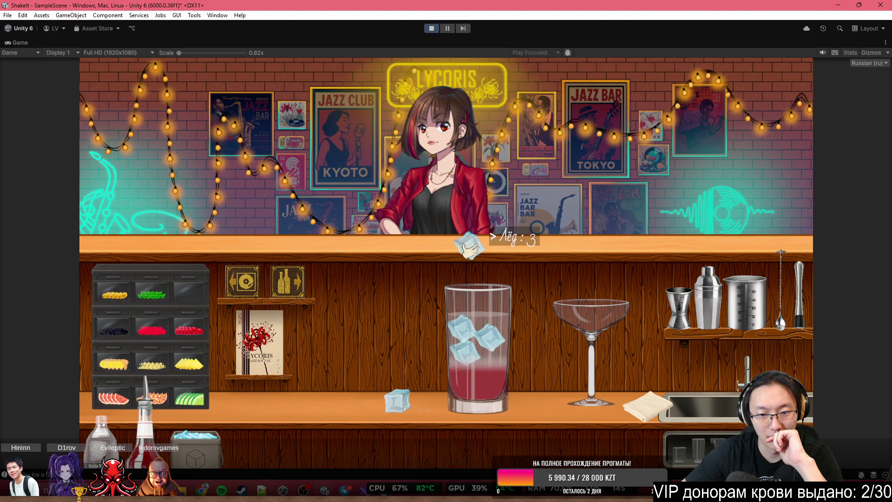
{"action": "left_click", "coordinate": [487, 251]}
{"action": "left_click", "coordinate": [498, 253]}
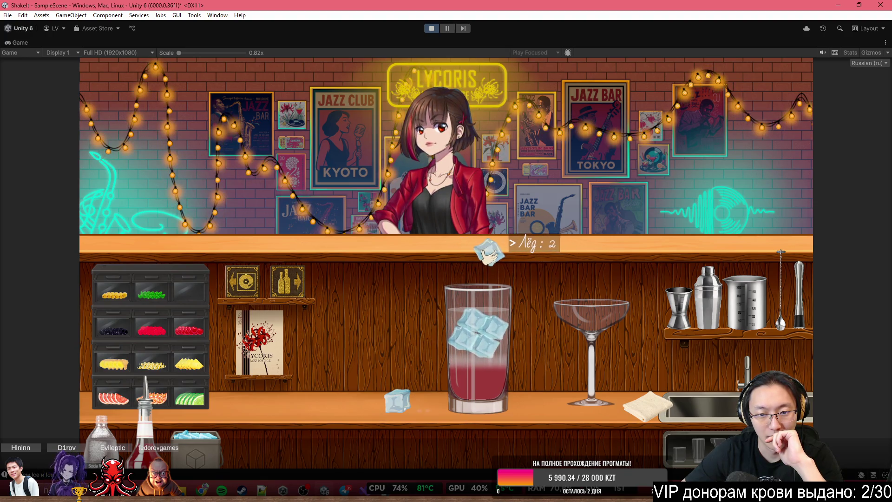
{"action": "left_click", "coordinate": [492, 249]}
{"action": "left_click", "coordinate": [488, 243]}
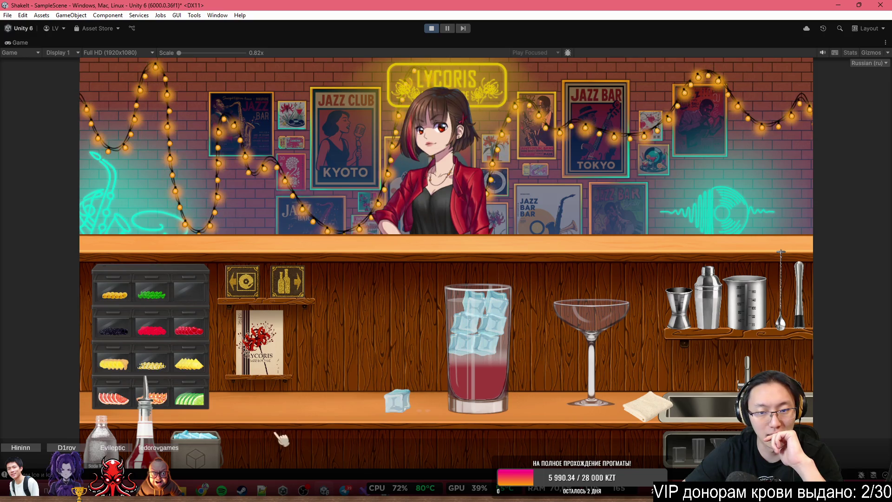
{"action": "mouse_move", "coordinate": [477, 360]}
{"action": "left_mouse_down"}
{"action": "mouse_move", "coordinate": [443, 97]}
{"action": "mouse_move", "coordinate": [404, 86]}
{"action": "left_mouse_up"}
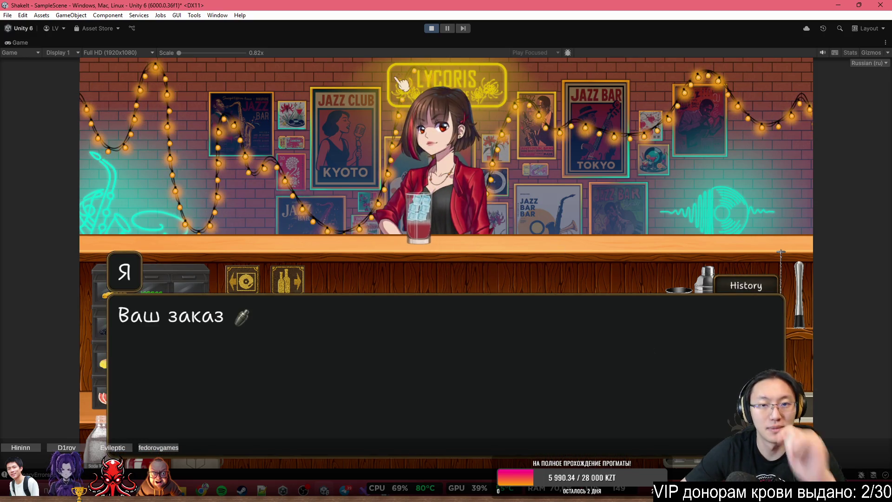
{"action": "key", "text": "shift+space"}
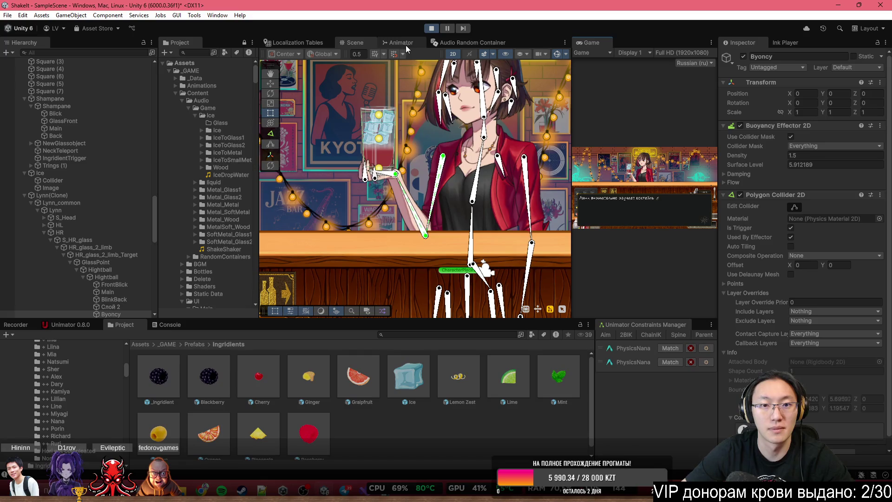
Frame the glass, select GameManager, and scroll through its script components in the Inspector
{"action": "key", "text": "f"}
{"action": "scroll", "coordinate": [35, 162], "scroll_direction": "up", "scroll_amount": 15}
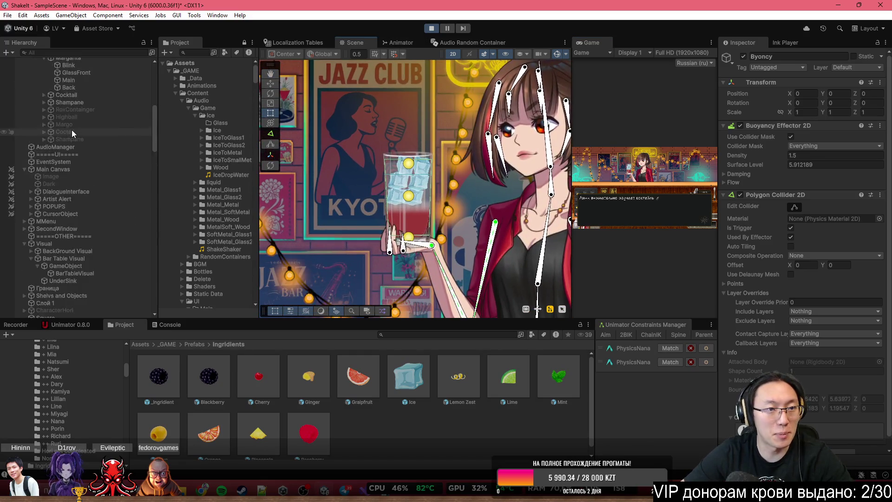
{"action": "left_click", "coordinate": [93, 85]}
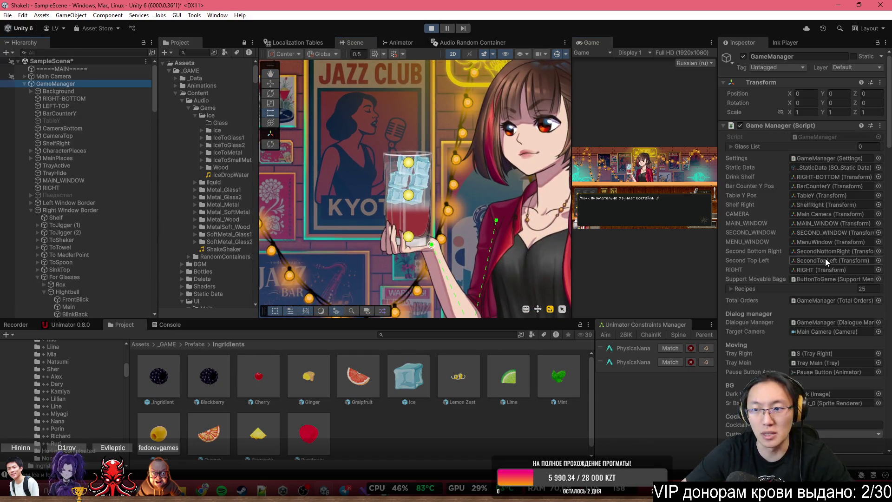
{"action": "scroll", "coordinate": [823, 261], "scroll_direction": "down", "scroll_amount": 5}
{"action": "scroll", "coordinate": [822, 264], "scroll_direction": "down", "scroll_amount": 6}
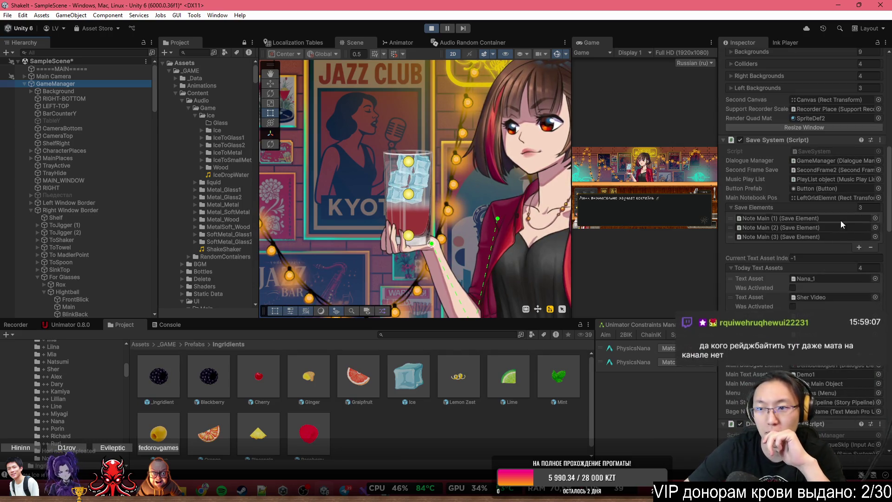
{"action": "scroll", "coordinate": [840, 221], "scroll_direction": "down", "scroll_amount": 4}
{"action": "scroll", "coordinate": [821, 209], "scroll_direction": "down", "scroll_amount": 15}
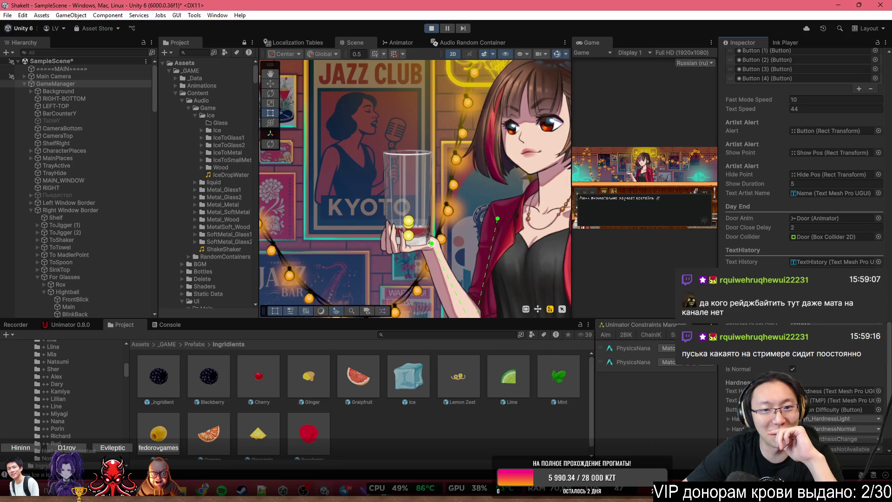
{"action": "scroll", "coordinate": [399, 178], "scroll_direction": "down", "scroll_amount": 8}
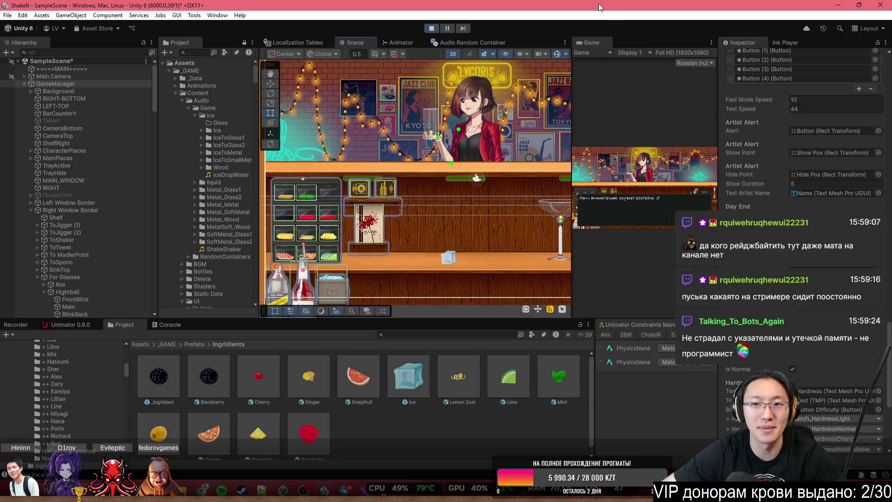
{"action": "double_click", "coordinate": [598, 43]}
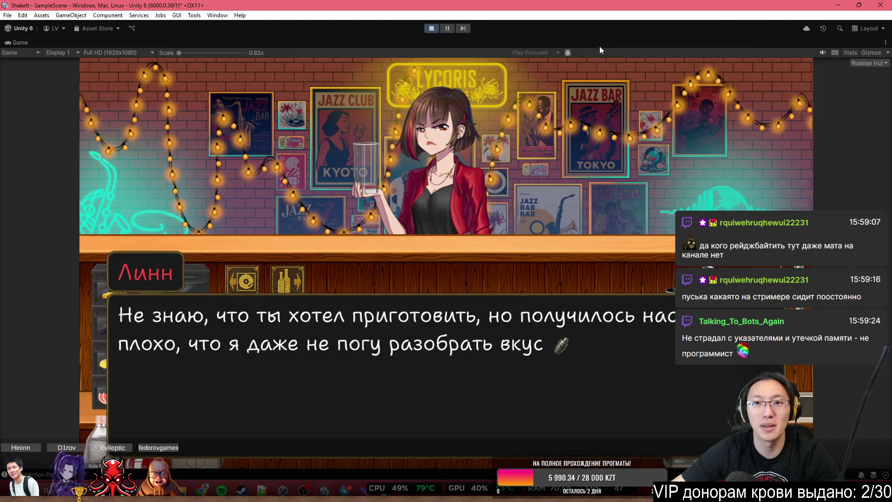
Click through the bartender's verdict lines and dismiss the customer options
{"action": "left_click", "coordinate": [466, 154]}
{"action": "left_click", "coordinate": [466, 155]}
{"action": "left_click", "coordinate": [466, 154]}
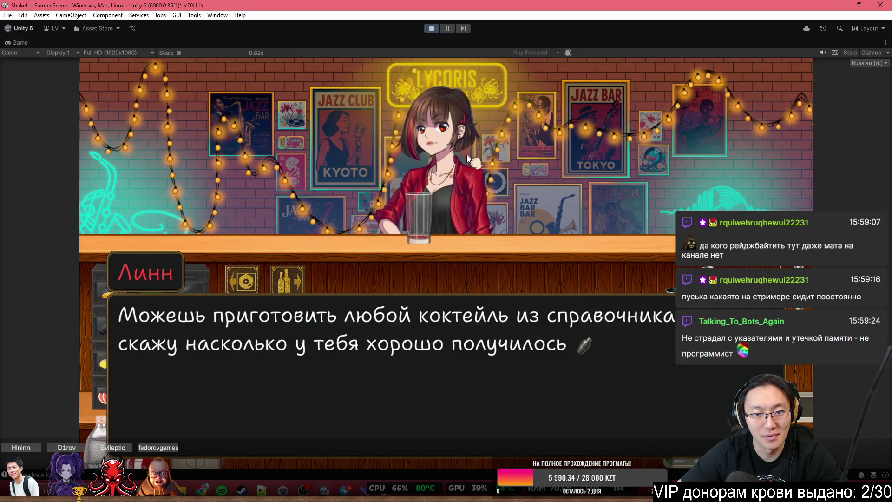
{"action": "left_click", "coordinate": [466, 155]}
{"action": "left_click", "coordinate": [466, 155]}
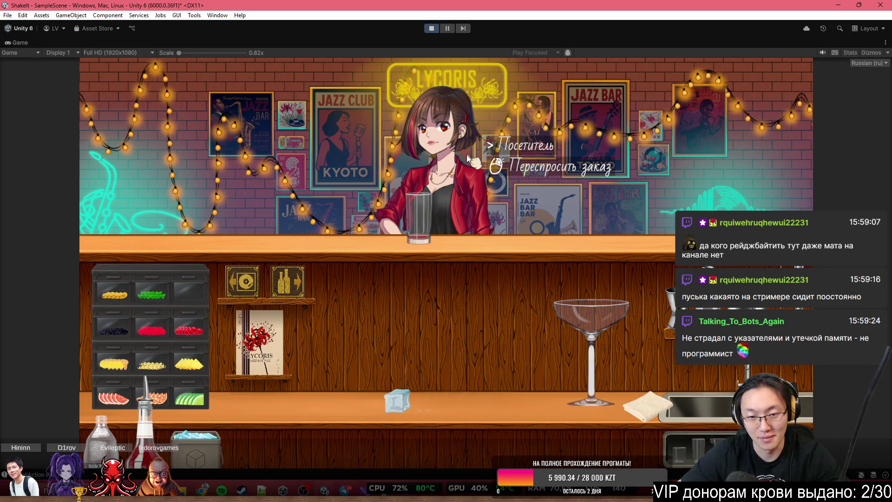
{"action": "left_click", "coordinate": [511, 148]}
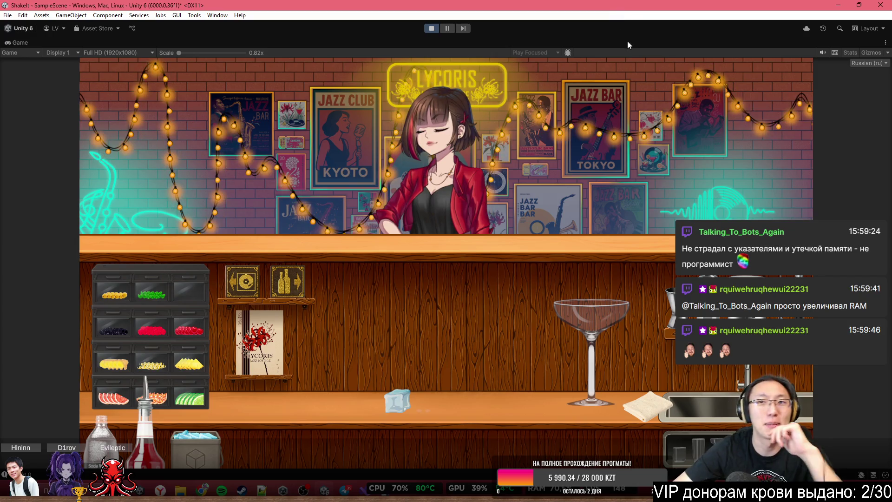
{"action": "key", "text": "shift+space"}
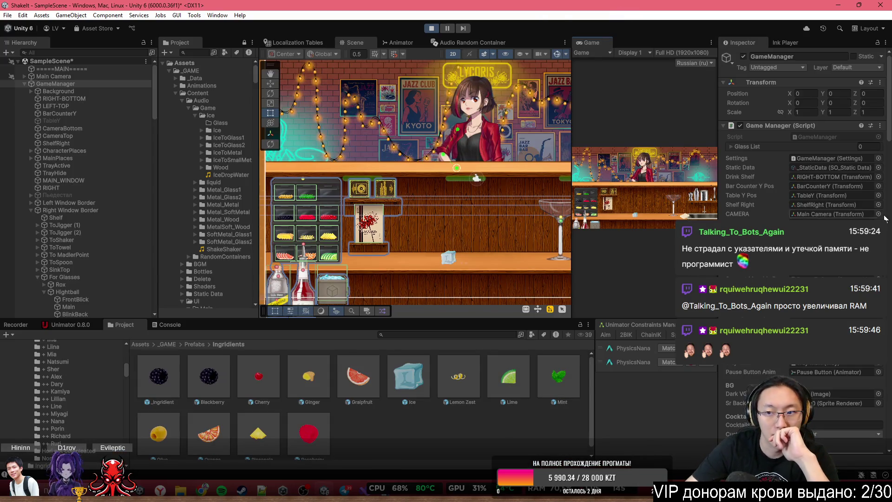
Pan the Scene view to the glass and sink, and stop Play mode
{"action": "scroll", "coordinate": [802, 185], "scroll_direction": "down", "scroll_amount": 10}
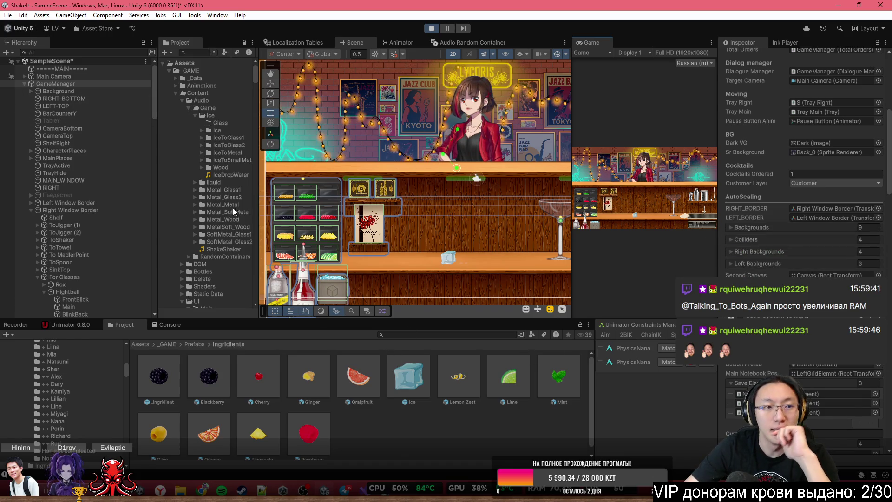
{"action": "left_click_drag", "start_coordinate": [463, 278], "coordinate": [404, 181]}
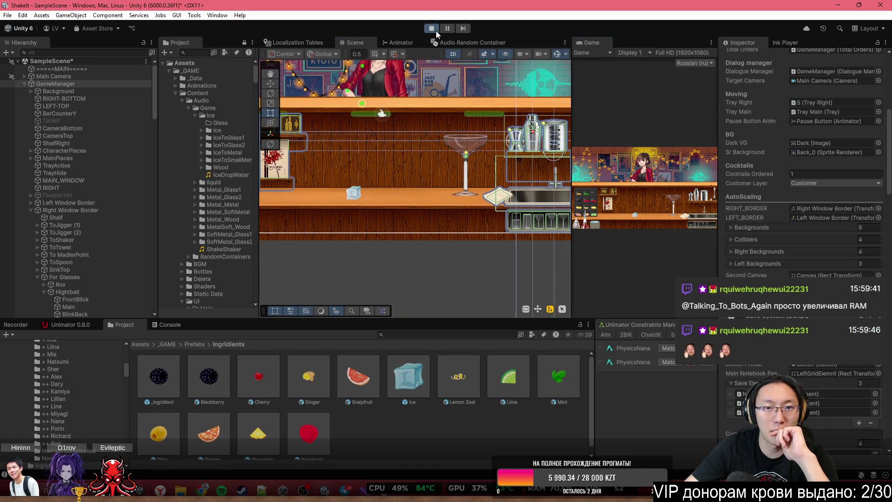
{"action": "left_click", "coordinate": [436, 31]}
{"action": "scroll", "coordinate": [385, 175], "scroll_direction": "up", "scroll_amount": 4}
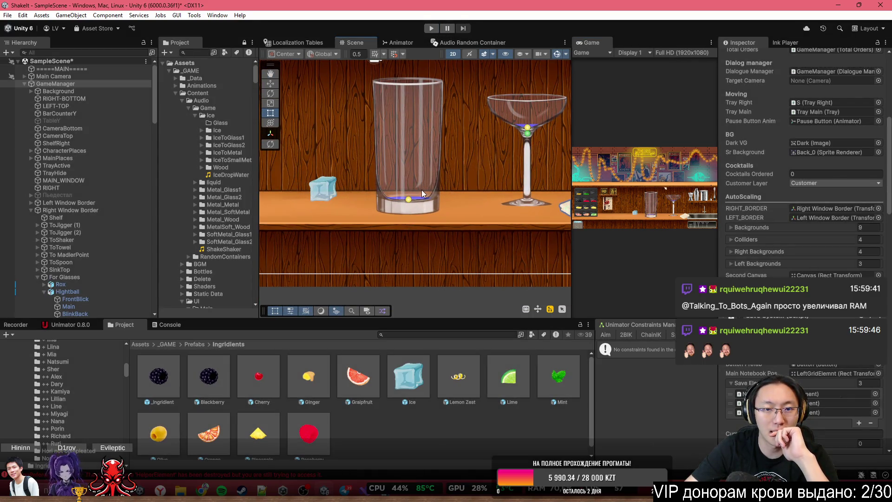
Inspect the highball's Main sprite, Hightball object, NewGlassobject script and Byoncy buoyancy settings
{"action": "left_click", "coordinate": [422, 190]}
{"action": "scroll", "coordinate": [36, 143], "scroll_direction": "down", "scroll_amount": 5}
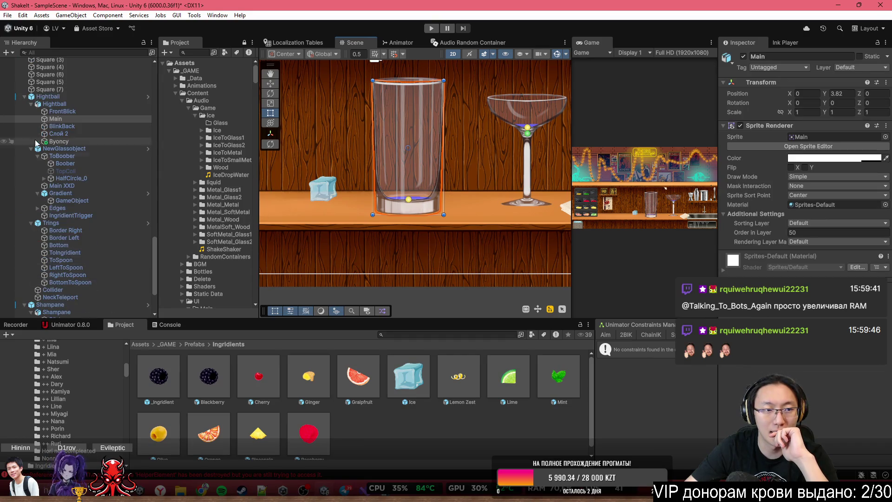
{"action": "left_click", "coordinate": [68, 105]}
{"action": "left_click", "coordinate": [75, 147]}
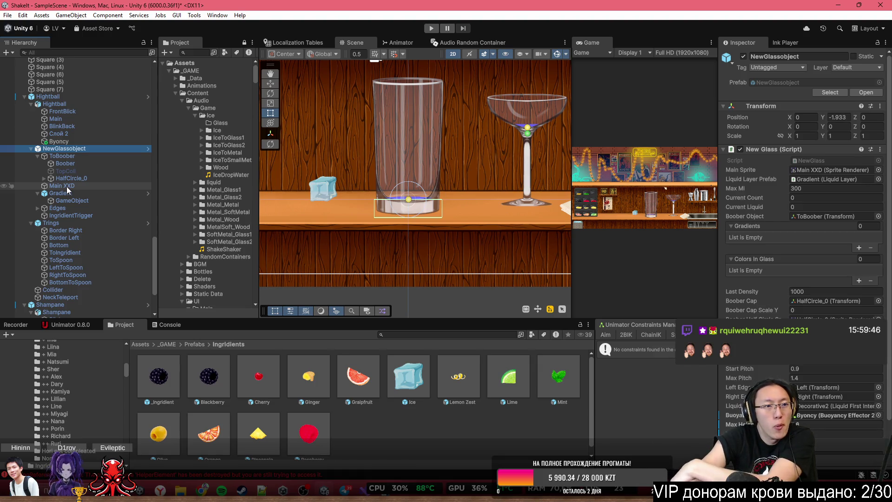
{"action": "left_click", "coordinate": [74, 140]}
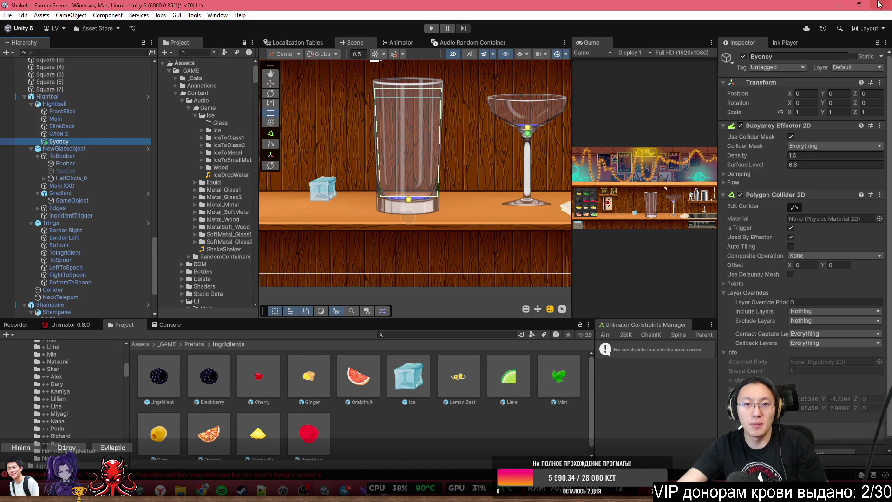
Pan to the martini glass, inspect its Blick sprite, then select the ice cube
{"action": "scroll", "coordinate": [548, 93], "scroll_direction": "up", "scroll_amount": 5}
{"action": "left_click_drag", "start_coordinate": [523, 122], "coordinate": [449, 167]}
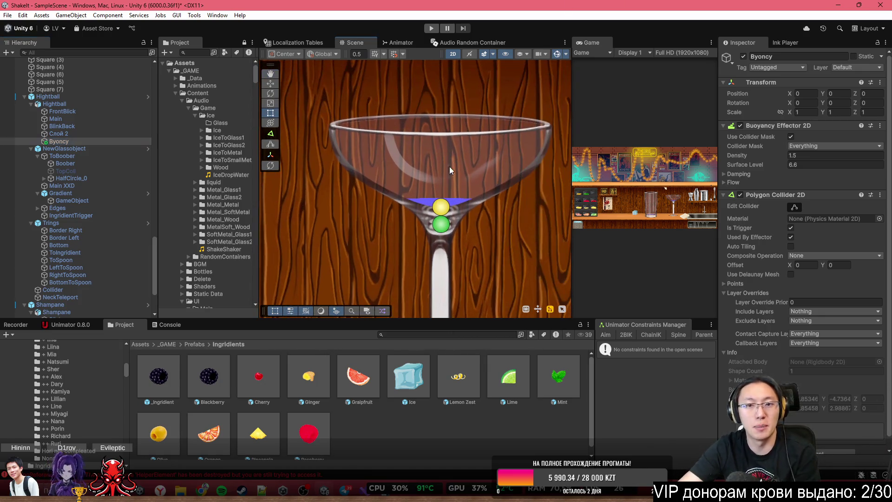
{"action": "left_click", "coordinate": [453, 180]}
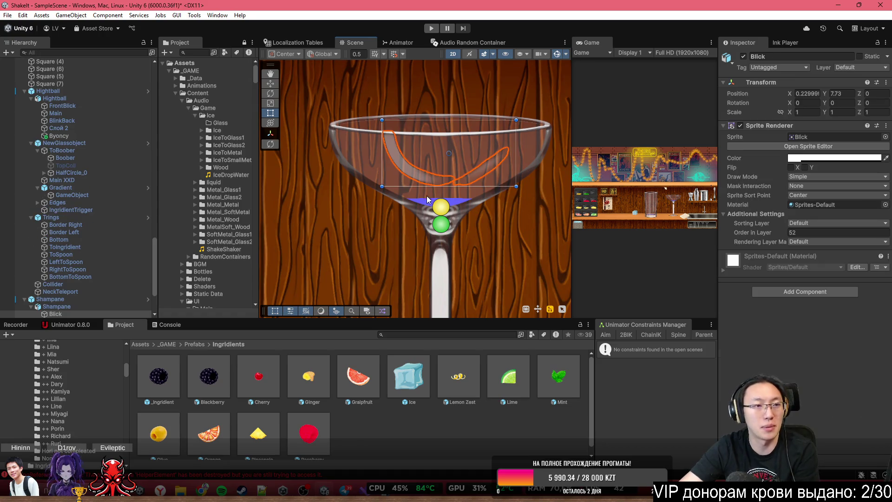
{"action": "scroll", "coordinate": [464, 260], "scroll_direction": "down", "scroll_amount": 5}
{"action": "scroll", "coordinate": [474, 203], "scroll_direction": "down", "scroll_amount": 3}
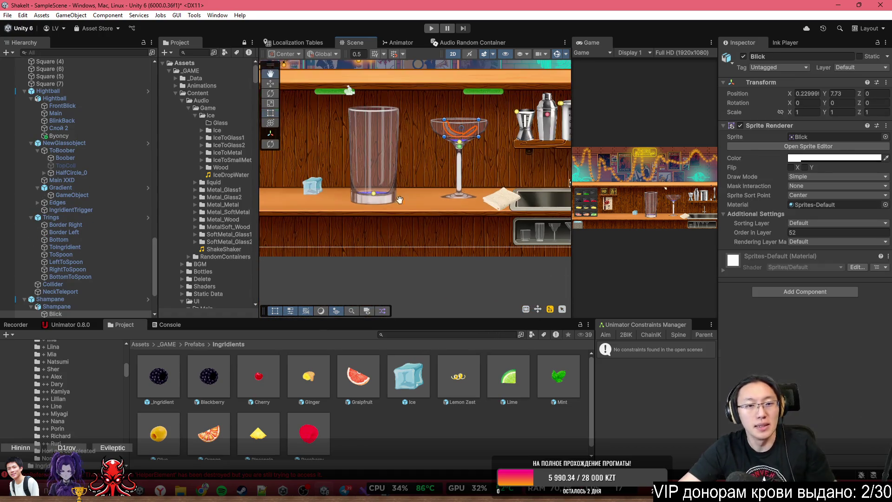
{"action": "left_click", "coordinate": [424, 186]}
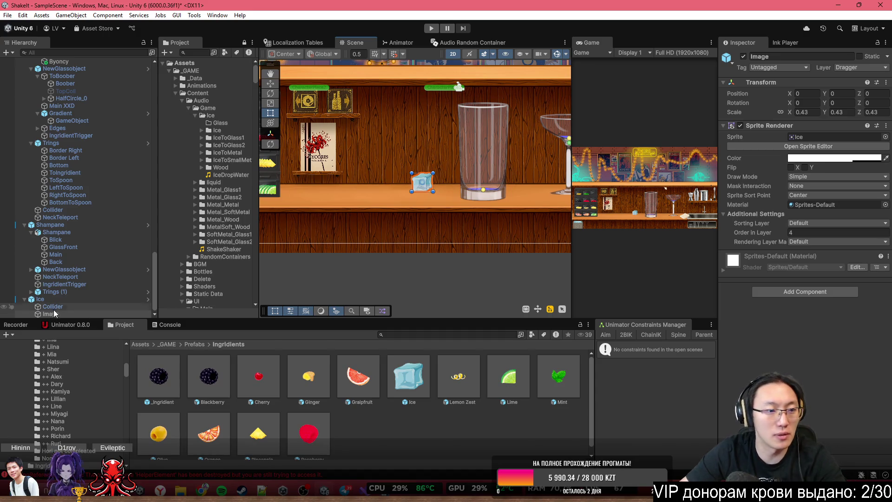
Drag a Rox glass from the Prefabs folder into the scene and frame it
{"action": "left_click", "coordinate": [433, 288]}
{"action": "scroll", "coordinate": [411, 166], "scroll_direction": "up", "scroll_amount": 5}
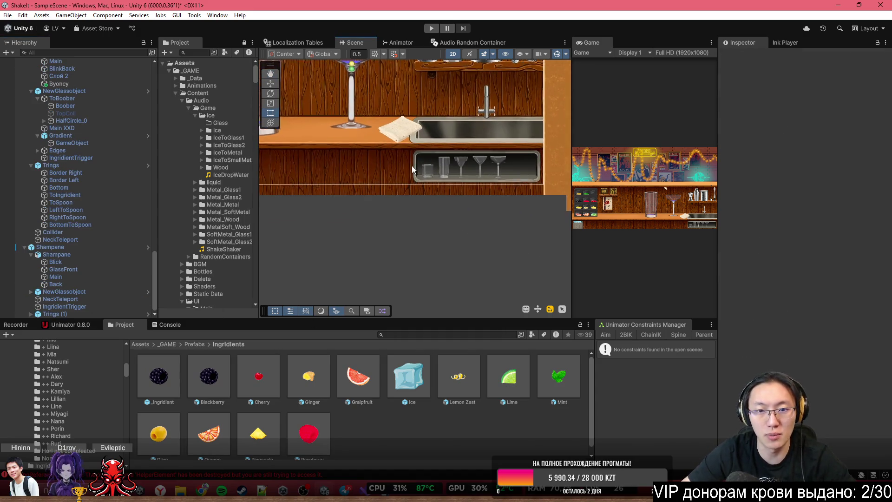
{"action": "left_click", "coordinate": [188, 346]}
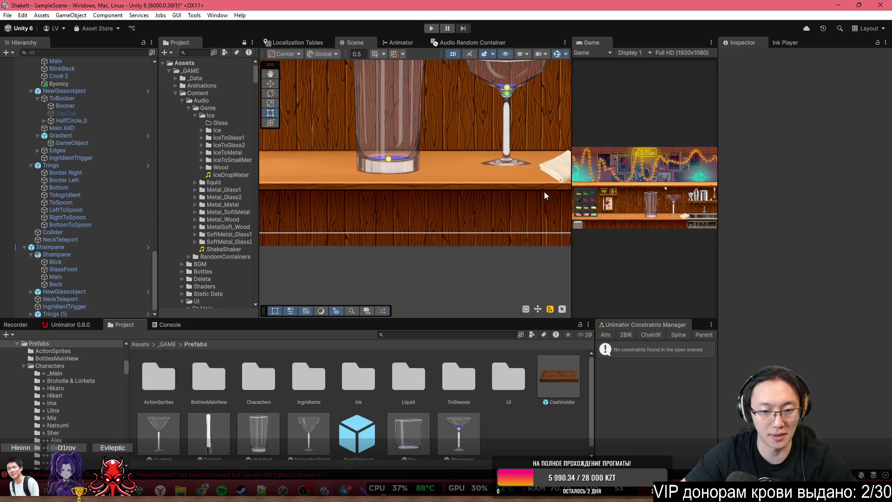
{"action": "mouse_move", "coordinate": [412, 424]}
{"action": "left_mouse_down"}
{"action": "mouse_move", "coordinate": [335, 183]}
{"action": "mouse_move", "coordinate": [353, 193]}
{"action": "left_mouse_up"}
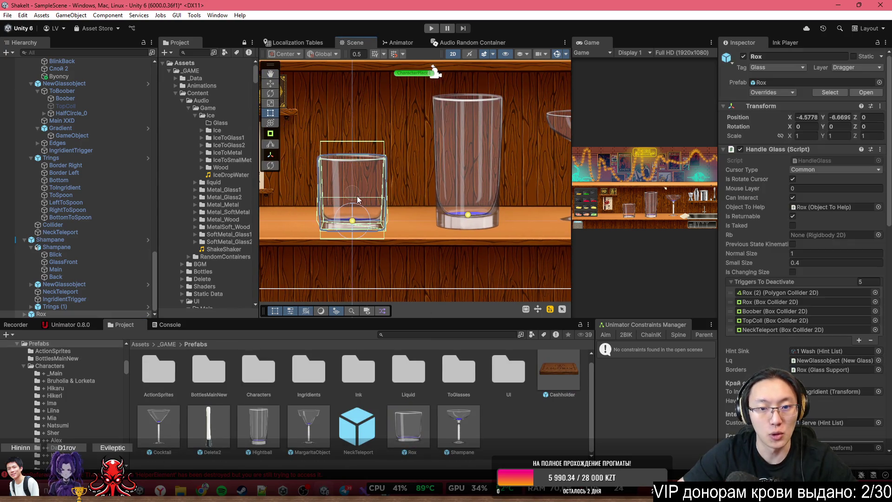
{"action": "key", "text": "f"}
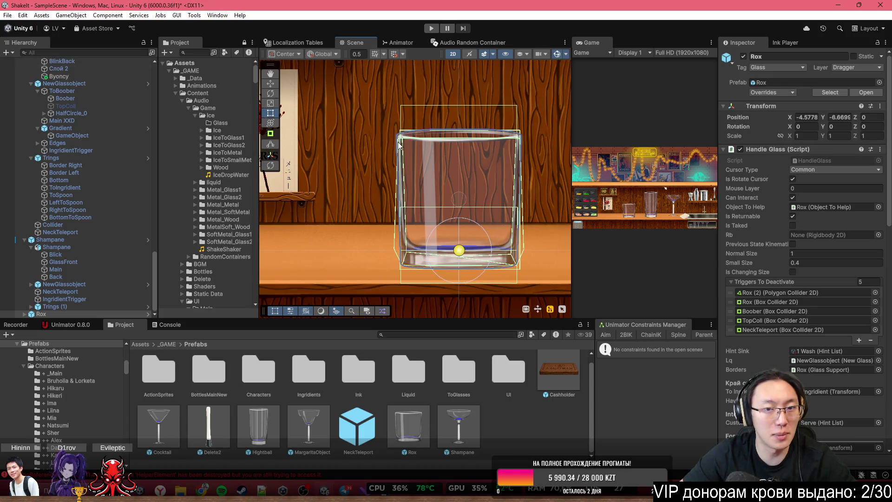
Navigate the Scene view to the Hightball glass and select its Main sprite child
{"action": "scroll", "coordinate": [479, 183], "scroll_direction": "up", "scroll_amount": 4}
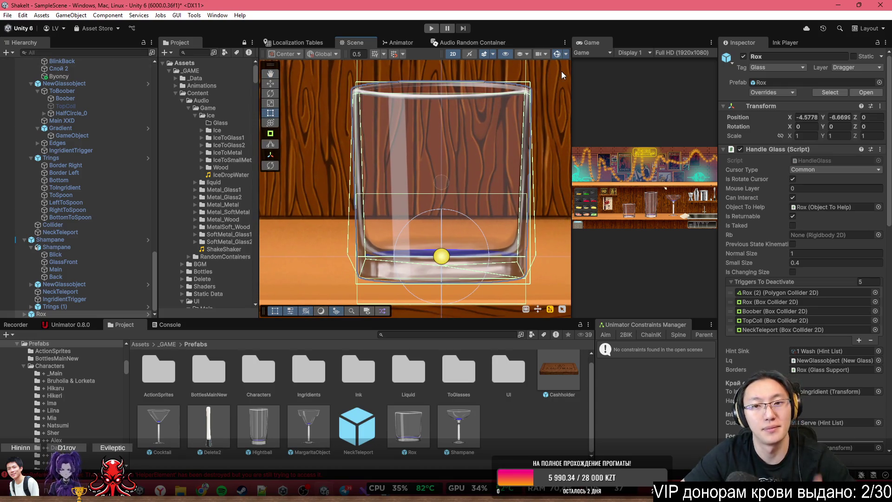
{"action": "scroll", "coordinate": [499, 186], "scroll_direction": "down", "scroll_amount": 2}
{"action": "left_click_drag", "start_coordinate": [498, 187], "coordinate": [389, 143]}
{"action": "scroll", "coordinate": [399, 129], "scroll_direction": "up", "scroll_amount": 5}
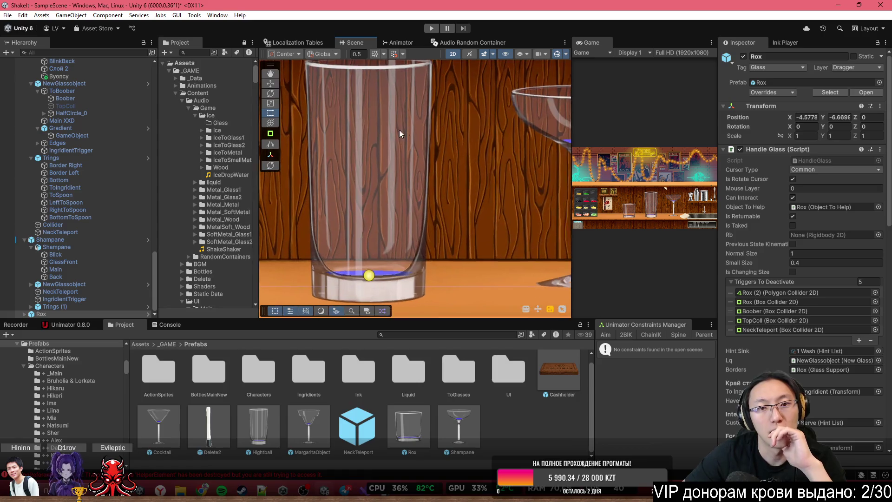
{"action": "left_click", "coordinate": [472, 159]}
{"action": "left_click", "coordinate": [472, 159]}
{"action": "scroll", "coordinate": [472, 159], "scroll_direction": "up", "scroll_amount": 3}
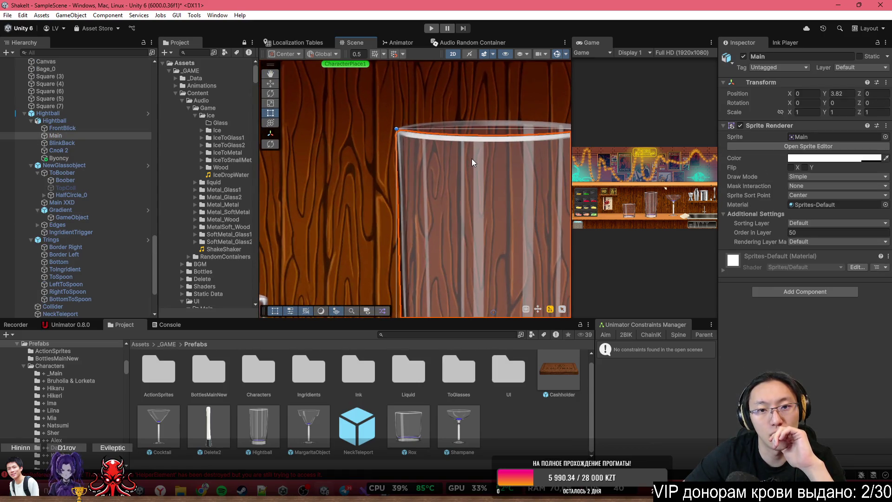
Frame the Hightball glass, zoom onto its rim, and inspect the Main and Main XXD sprites
{"action": "scroll", "coordinate": [472, 158], "scroll_direction": "down", "scroll_amount": 2}
{"action": "scroll", "coordinate": [472, 158], "scroll_direction": "up", "scroll_amount": 2}
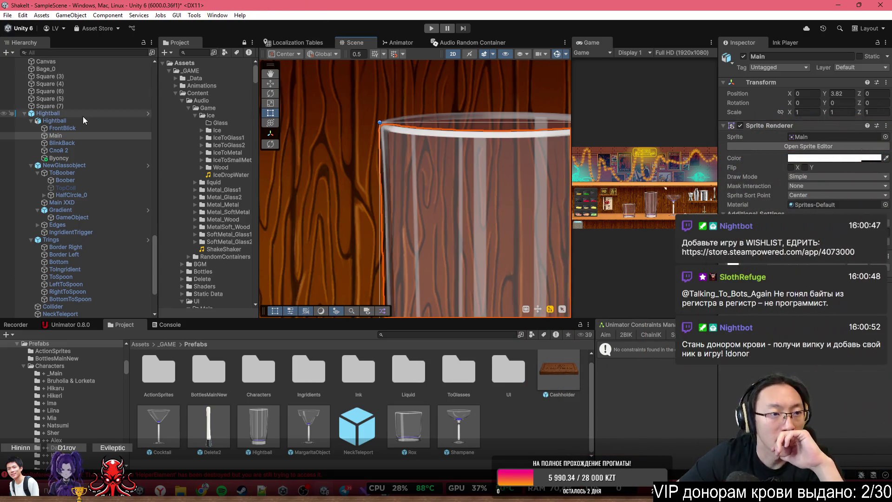
{"action": "left_click", "coordinate": [82, 113]}
{"action": "key", "text": "f"}
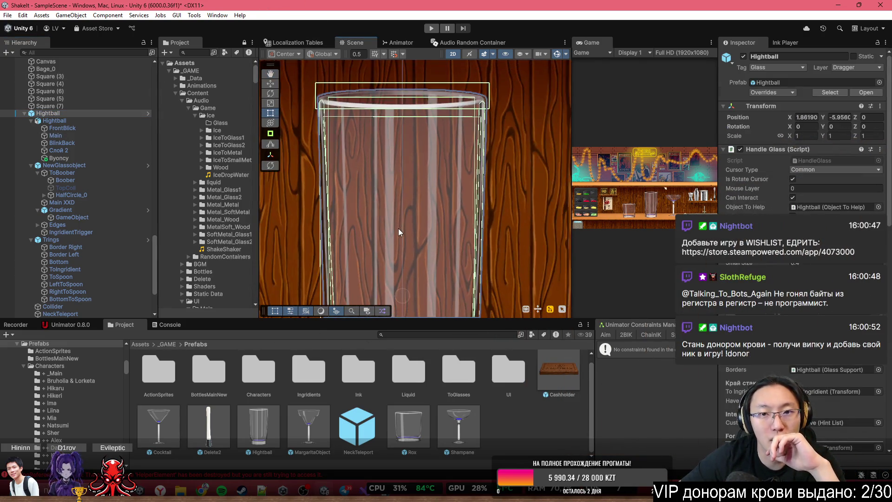
{"action": "scroll", "coordinate": [397, 233], "scroll_direction": "down", "scroll_amount": 3}
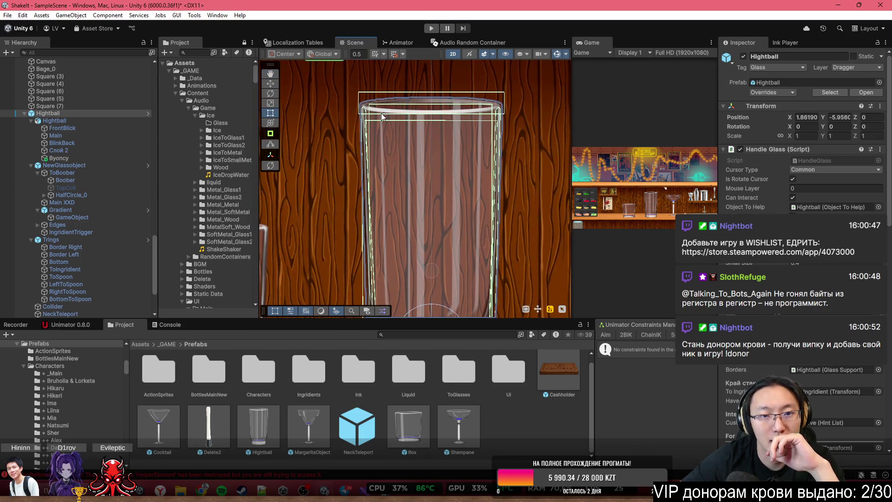
{"action": "scroll", "coordinate": [381, 111], "scroll_direction": "up", "scroll_amount": 3}
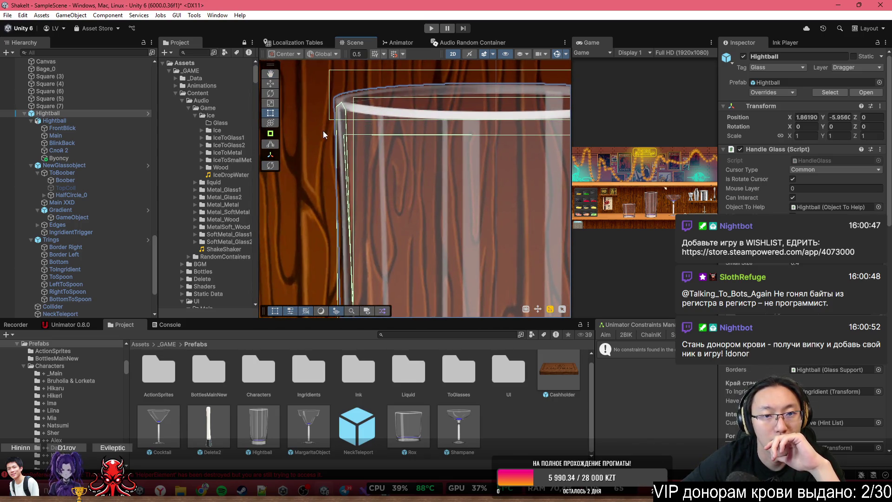
{"action": "left_click", "coordinate": [102, 135]}
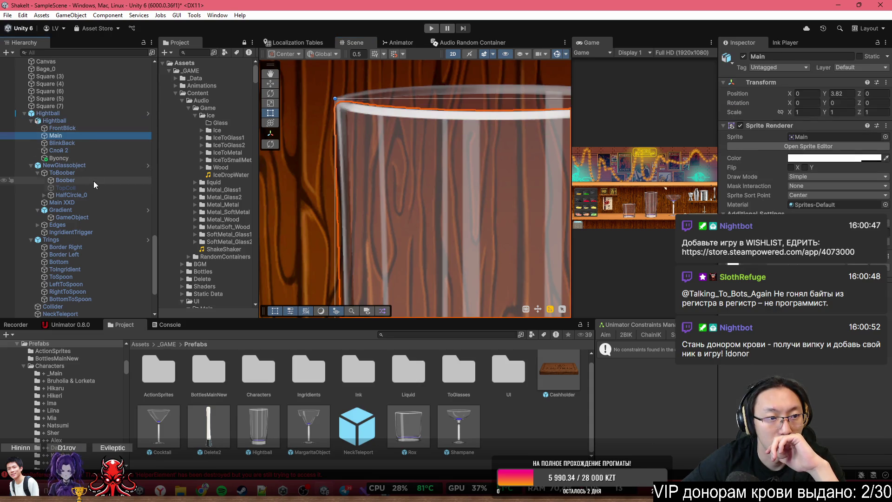
{"action": "left_click", "coordinate": [82, 202]}
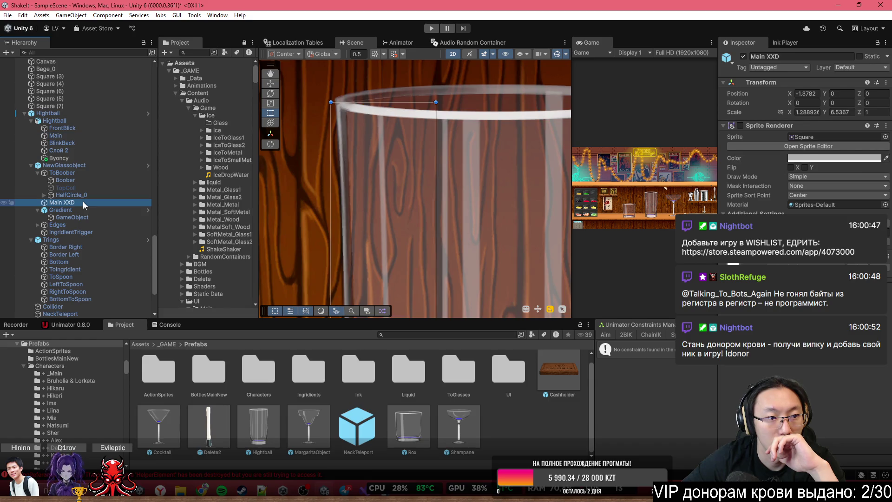
Inspect the Gradient, Full circle, ToBoober, IngridientTrigger and Border Right child objects
{"action": "left_click", "coordinate": [76, 211]}
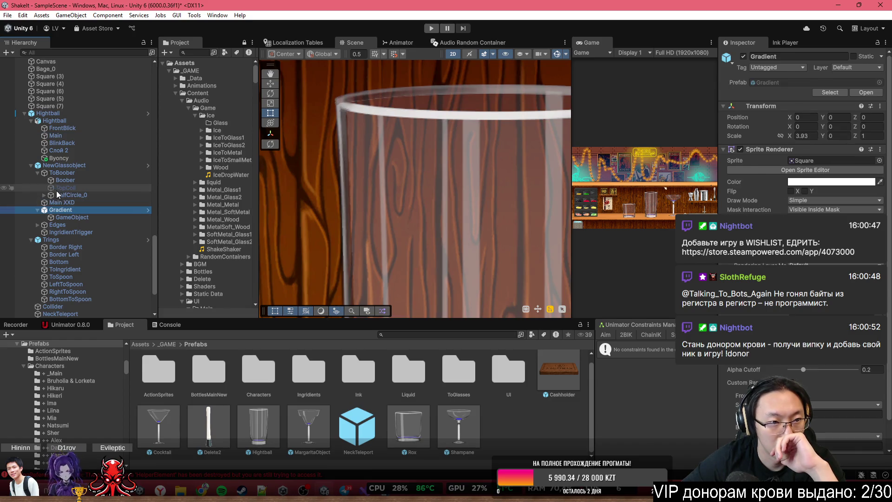
{"action": "left_click", "coordinate": [43, 195]}
{"action": "left_click", "coordinate": [61, 202]}
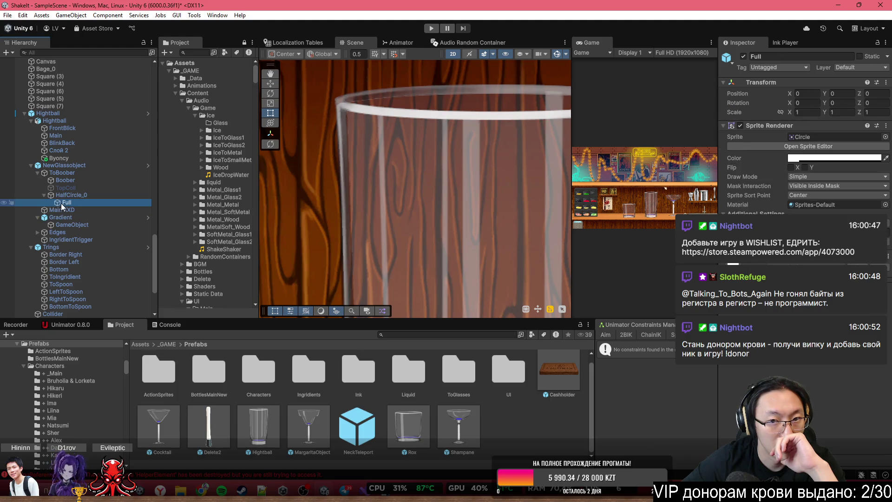
{"action": "scroll", "coordinate": [431, 194], "scroll_direction": "down", "scroll_amount": 8}
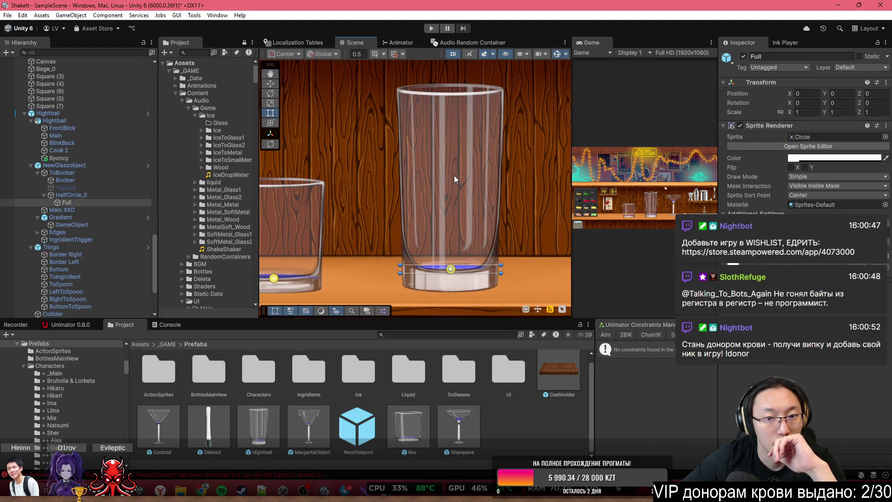
{"action": "left_click", "coordinate": [78, 173]}
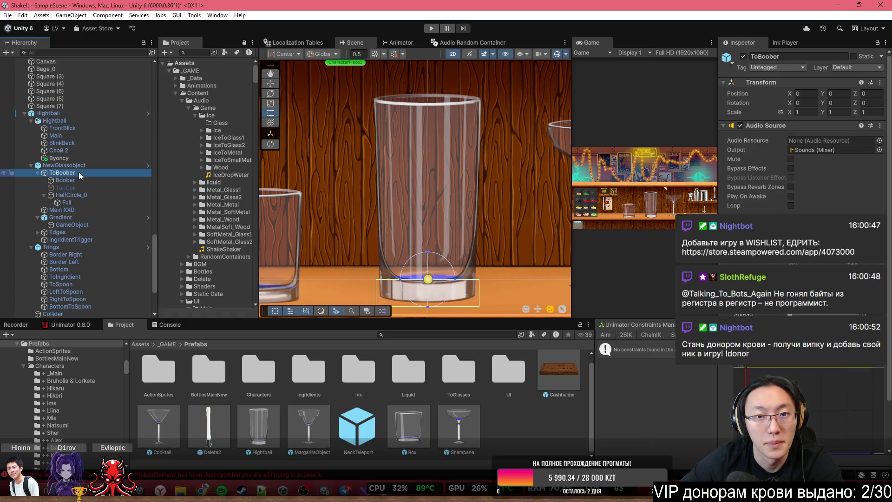
{"action": "key", "text": "Down"}
{"action": "key", "text": "Down"}
{"action": "key", "text": "Down"}
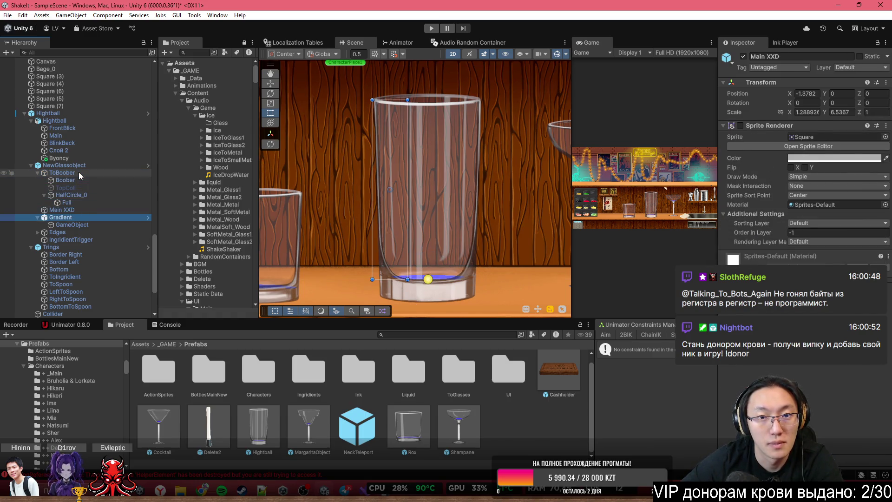
{"action": "key", "text": "Down"}
{"action": "key", "text": "Down"}
{"action": "key", "text": "Down"}
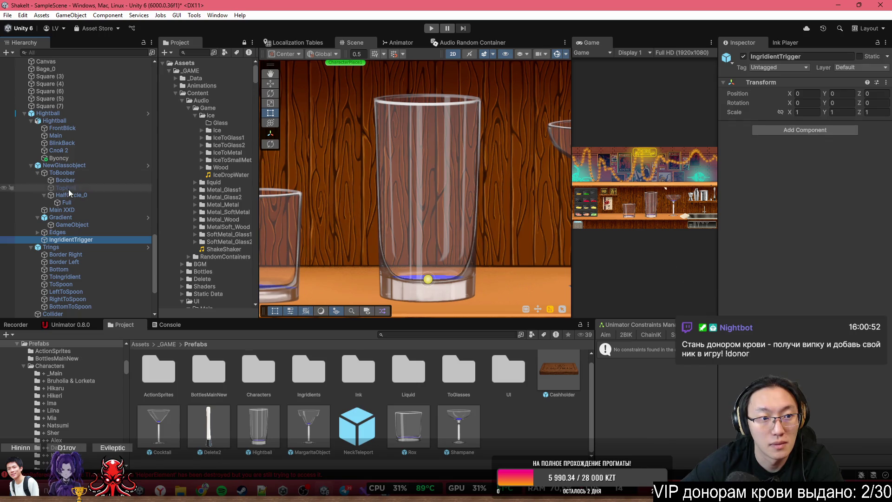
{"action": "left_click", "coordinate": [66, 256]}
Step down to the Collider and Shampane objects, then expand Edges and inspect Right
{"action": "scroll", "coordinate": [70, 258], "scroll_direction": "down", "scroll_amount": 4}
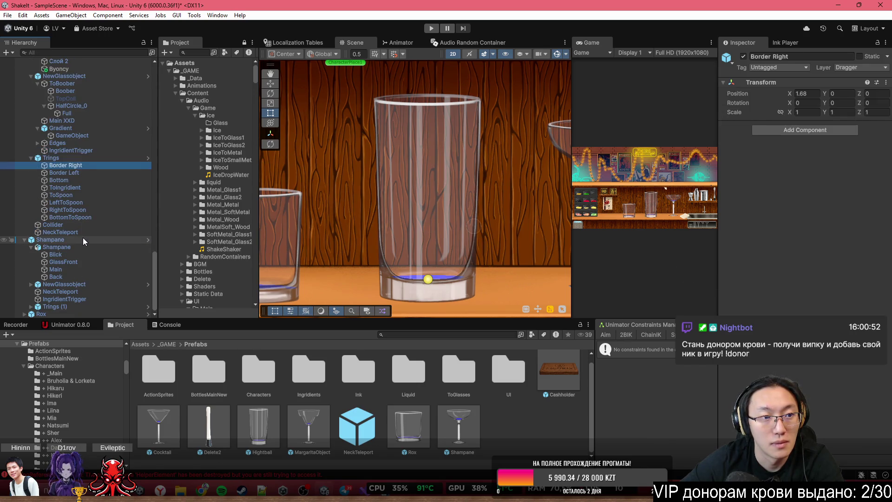
{"action": "key", "text": "Down"}
{"action": "key", "text": "Down"}
{"action": "key", "text": "Down"}
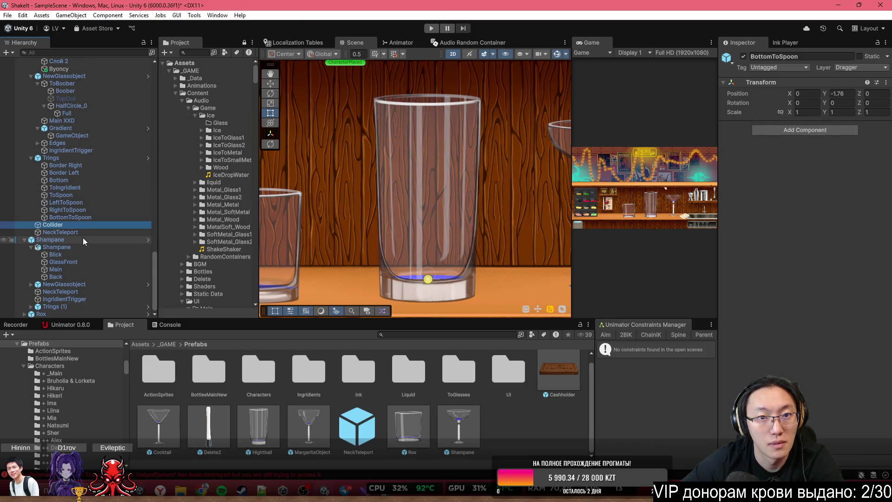
{"action": "key", "text": "Down"}
{"action": "key", "text": "Down"}
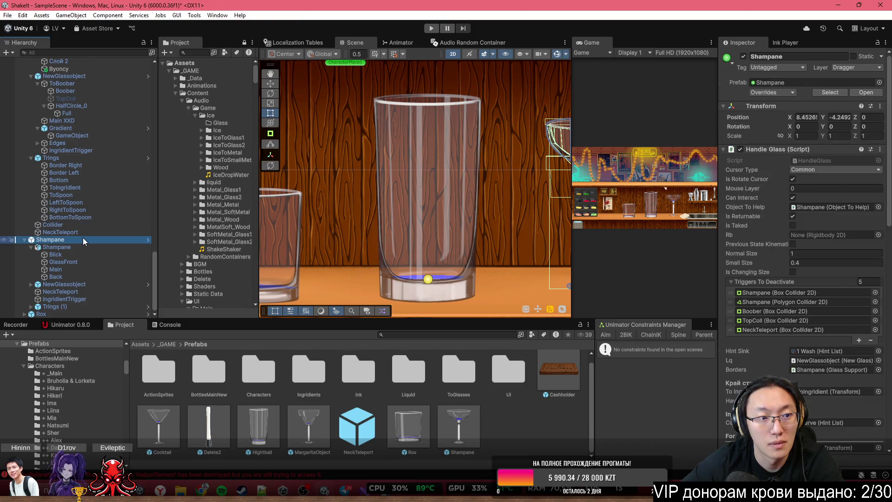
{"action": "scroll", "coordinate": [79, 135], "scroll_direction": "up", "scroll_amount": 4}
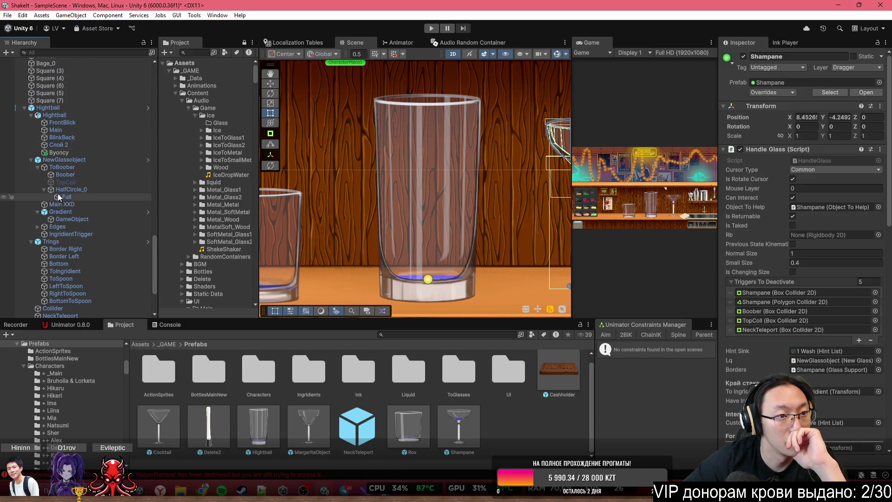
{"action": "left_click", "coordinate": [34, 226]}
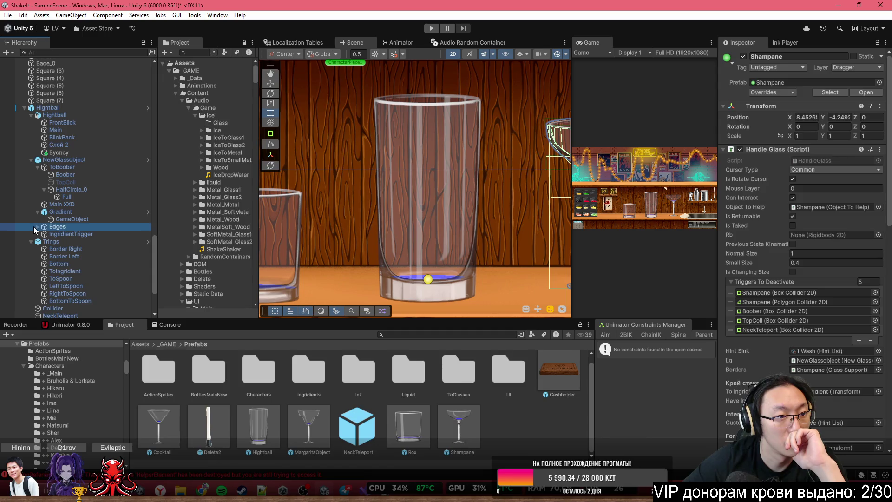
{"action": "left_click", "coordinate": [37, 226]}
{"action": "left_click", "coordinate": [61, 234]}
{"action": "left_click", "coordinate": [62, 241]}
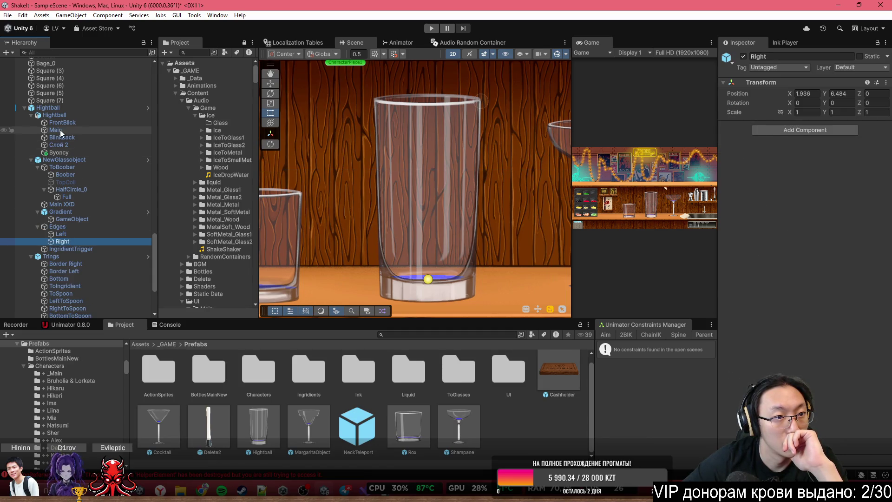
Reselect and frame Hightball, then select Byoncy and open its Buoyancy Effector 2D options
{"action": "left_click", "coordinate": [59, 107]}
{"action": "key", "text": "f"}
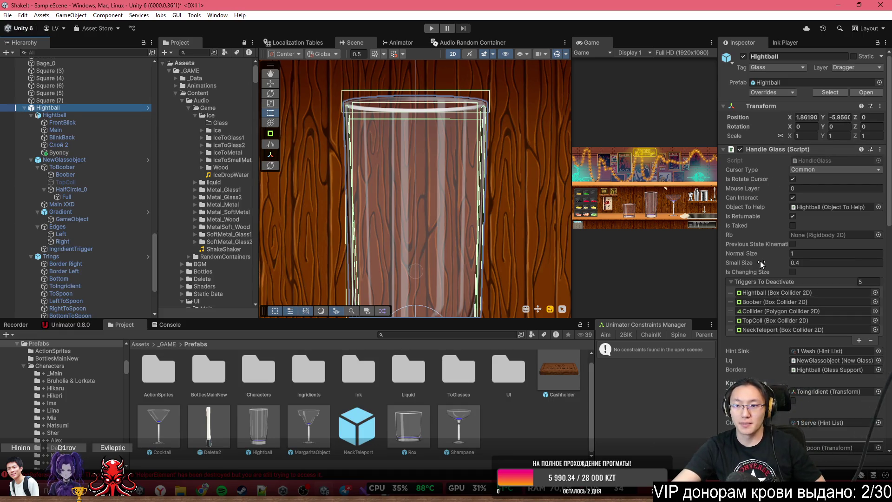
{"action": "scroll", "coordinate": [760, 272], "scroll_direction": "down", "scroll_amount": 10}
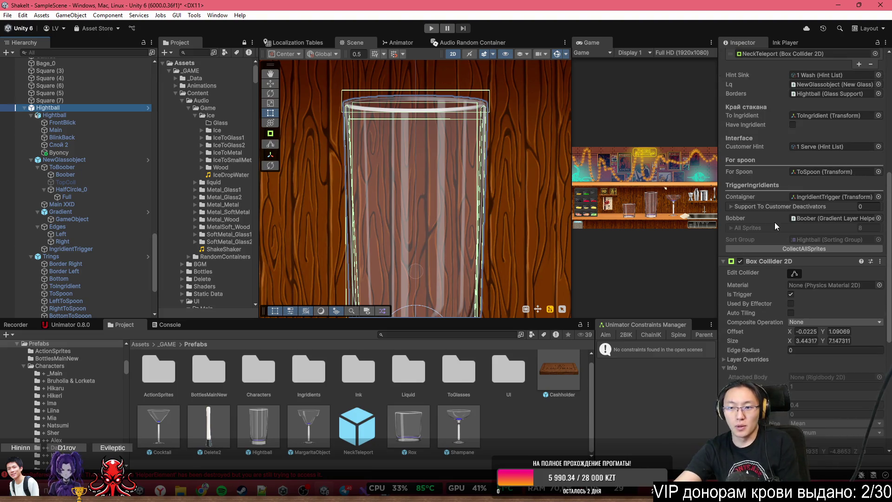
{"action": "scroll", "coordinate": [774, 222], "scroll_direction": "down", "scroll_amount": 3}
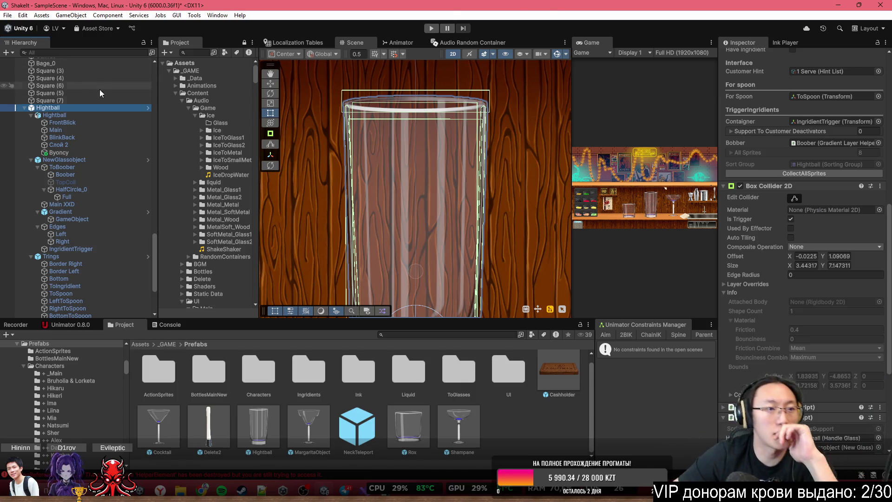
{"action": "left_click", "coordinate": [98, 154]}
{"action": "right_click", "coordinate": [792, 117]}
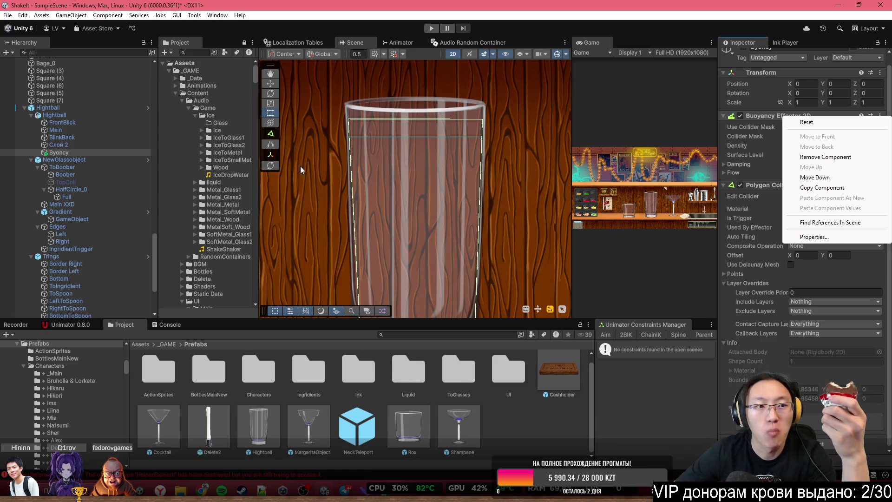
Inspect the TopColl collider object, enabling it and its box collider, then disabling it again
{"action": "left_click", "coordinate": [89, 180]}
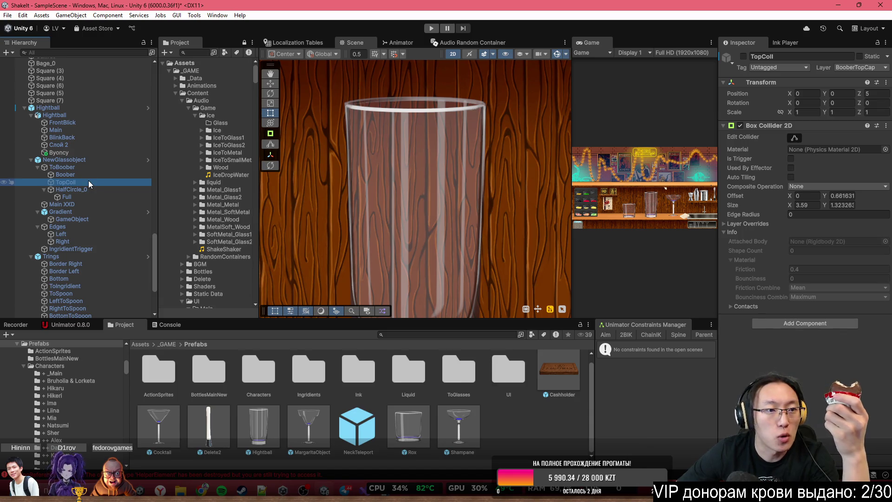
{"action": "key", "text": "alt+shift+a"}
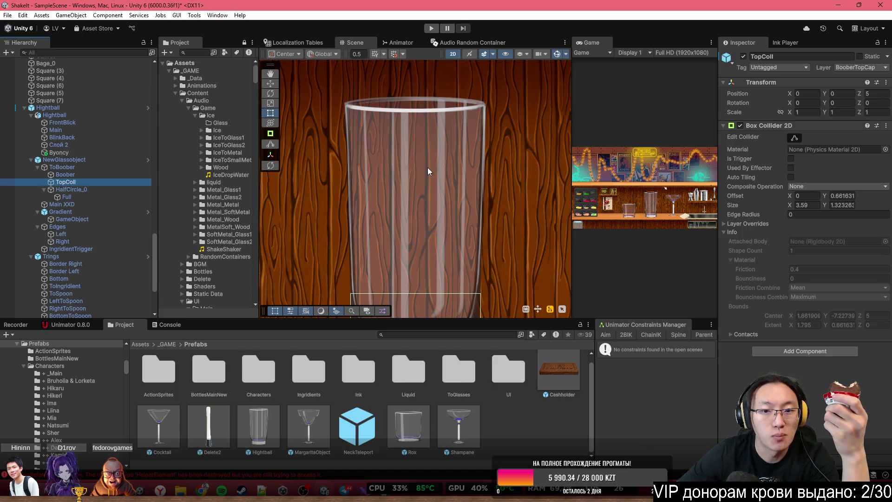
{"action": "scroll", "coordinate": [427, 167], "scroll_direction": "down", "scroll_amount": 3}
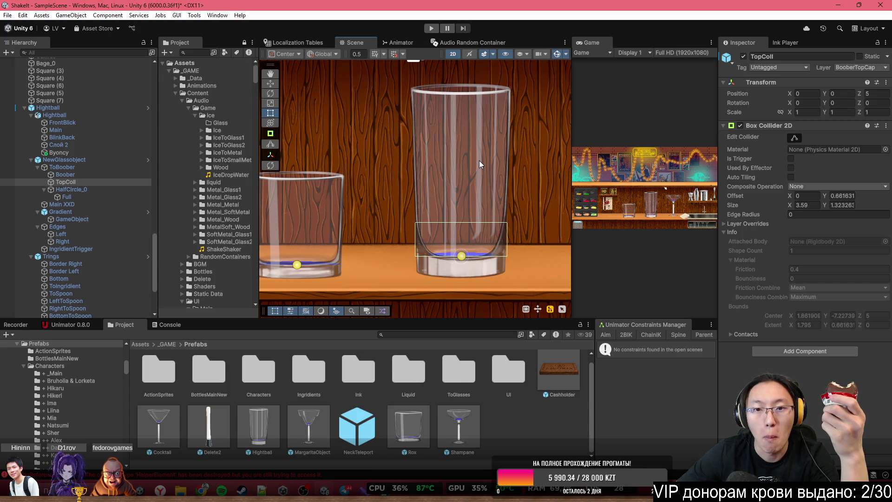
{"action": "key", "text": "alt+shift+a"}
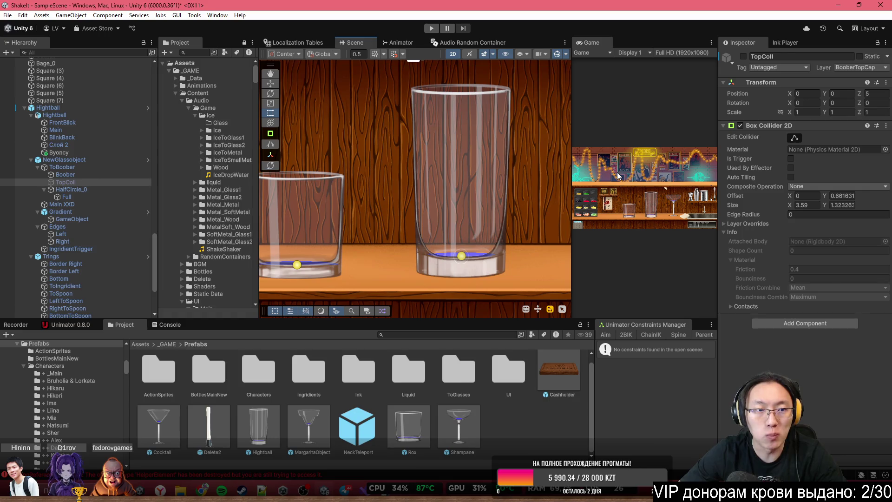
{"action": "scroll", "coordinate": [515, 222], "scroll_direction": "down", "scroll_amount": 5}
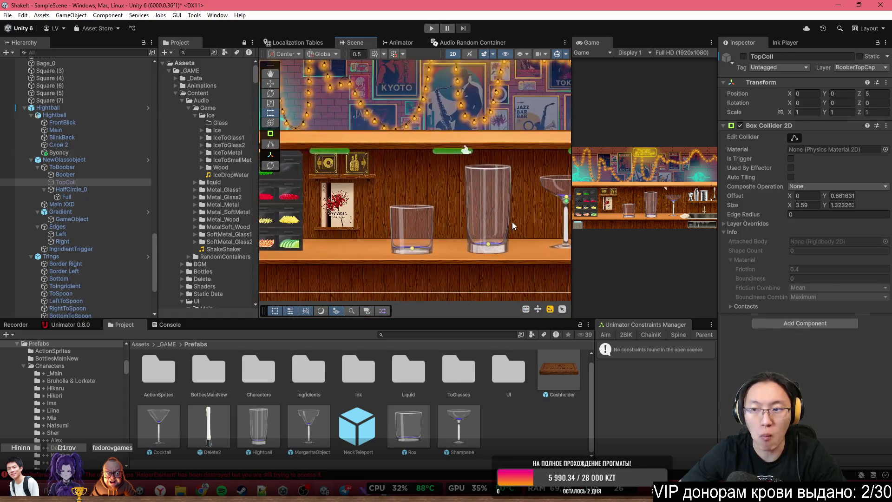
{"action": "scroll", "coordinate": [512, 221], "scroll_direction": "up", "scroll_amount": 2}
Pan to the tall Hightball glass and inspect its Byoncy buoyancy object
{"action": "left_click_drag", "start_coordinate": [450, 219], "coordinate": [342, 218]}
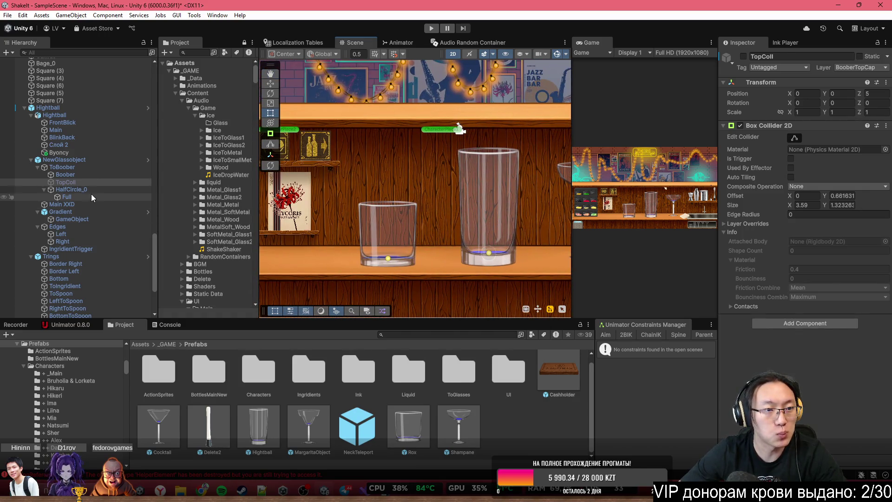
{"action": "left_click", "coordinate": [87, 152]}
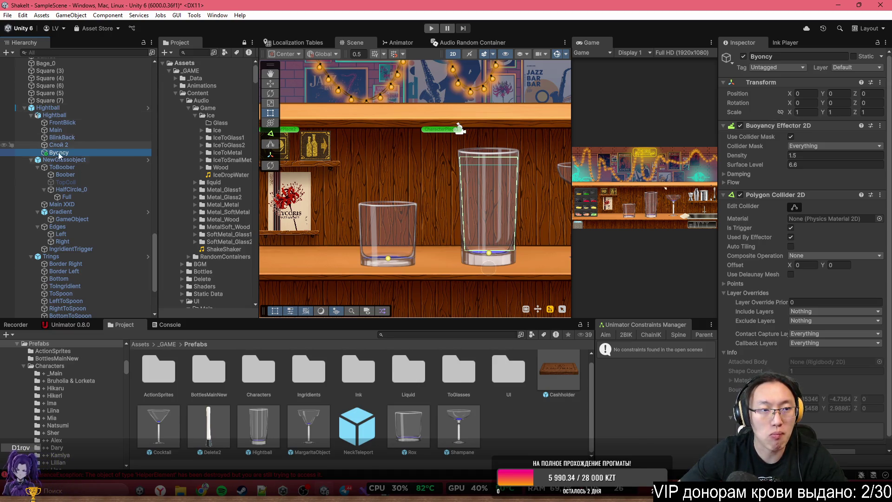
{"action": "left_click_drag", "start_coordinate": [456, 189], "coordinate": [309, 214]}
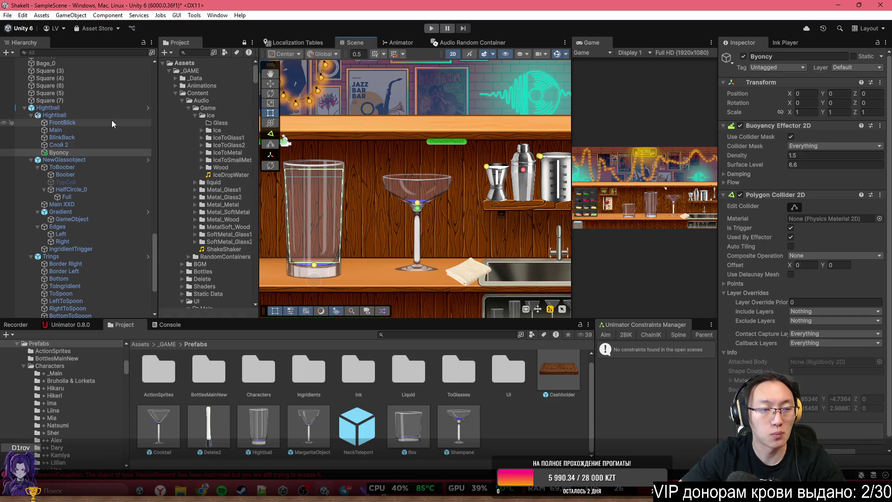
{"action": "left_click_drag", "start_coordinate": [314, 166], "coordinate": [409, 145]}
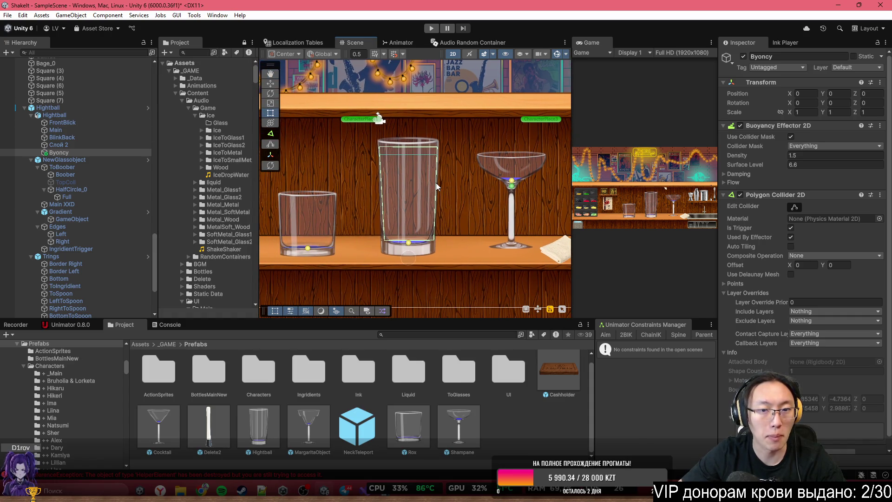
{"action": "scroll", "coordinate": [395, 198], "scroll_direction": "up", "scroll_amount": 2}
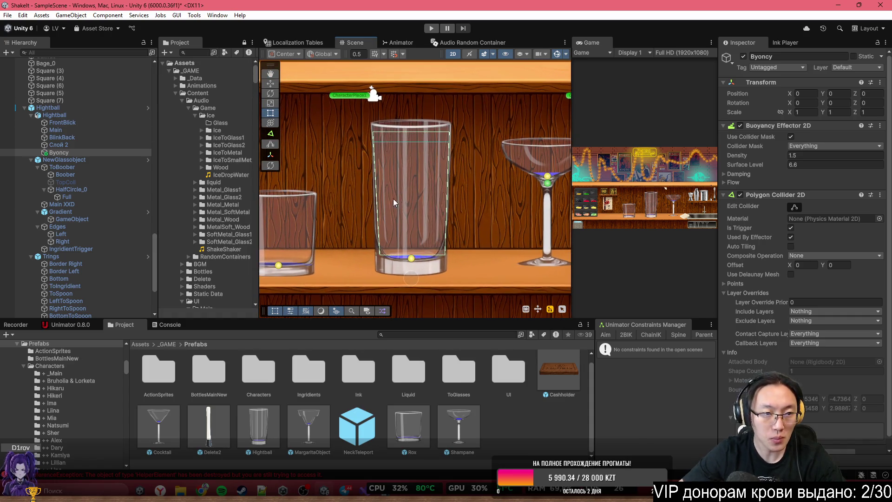
{"action": "left_click", "coordinate": [92, 152]}
Select the short Rox glass to view its Handle Glass Triggers To Deactivate
{"action": "left_click_drag", "start_coordinate": [331, 222], "coordinate": [441, 193]}
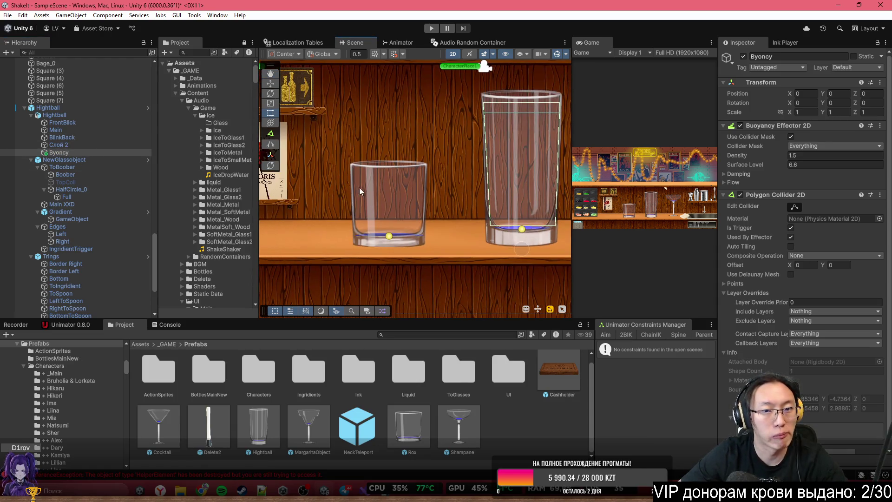
{"action": "left_click", "coordinate": [387, 240]}
{"action": "left_click", "coordinate": [388, 238]}
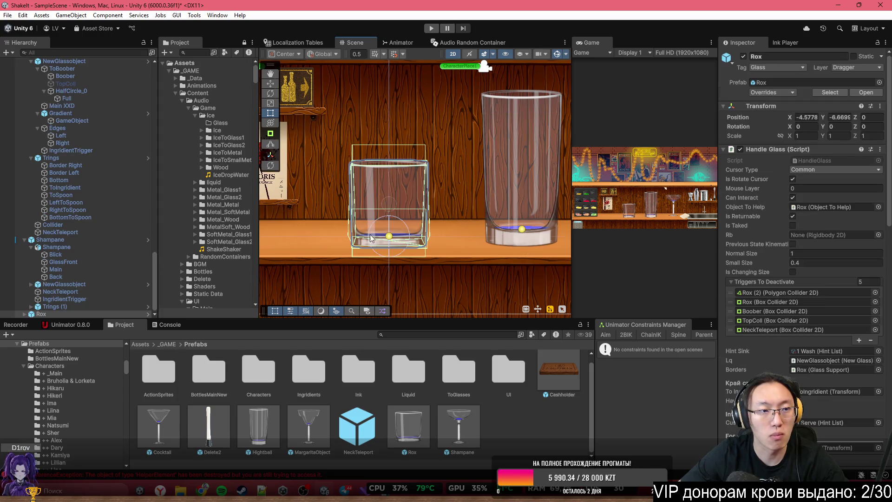
Select Byoncy inside Rox and set its Position X and Y to 0
{"action": "left_click", "coordinate": [27, 314]}
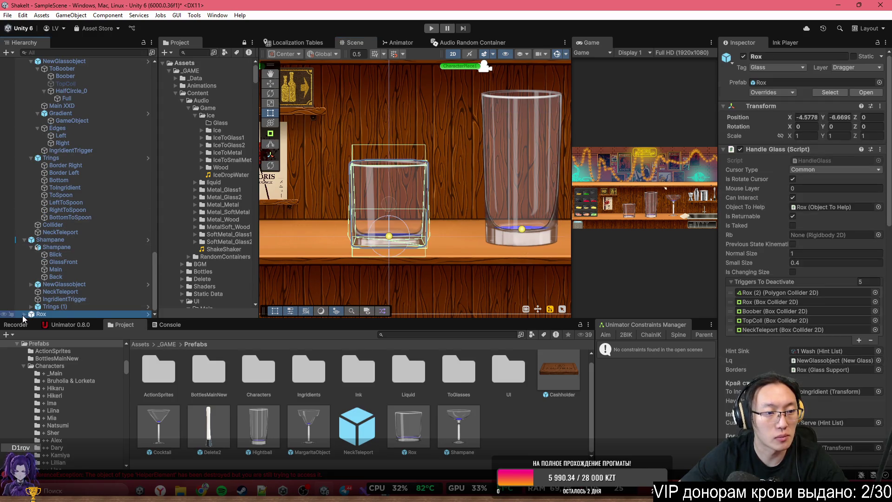
{"action": "left_click", "coordinate": [23, 314]}
{"action": "left_click", "coordinate": [65, 284]}
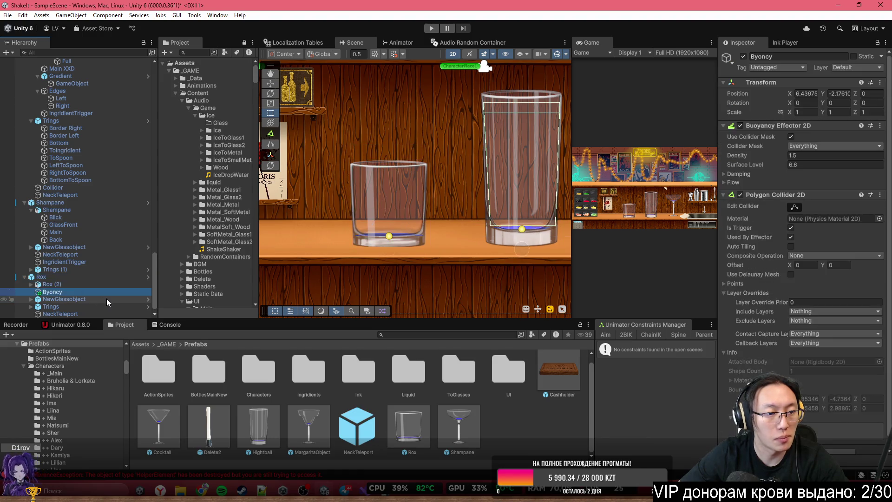
{"action": "mouse_move", "coordinate": [61, 286]}
{"action": "left_mouse_down"}
{"action": "mouse_move", "coordinate": [64, 310]}
{"action": "mouse_move", "coordinate": [70, 292]}
{"action": "left_mouse_up"}
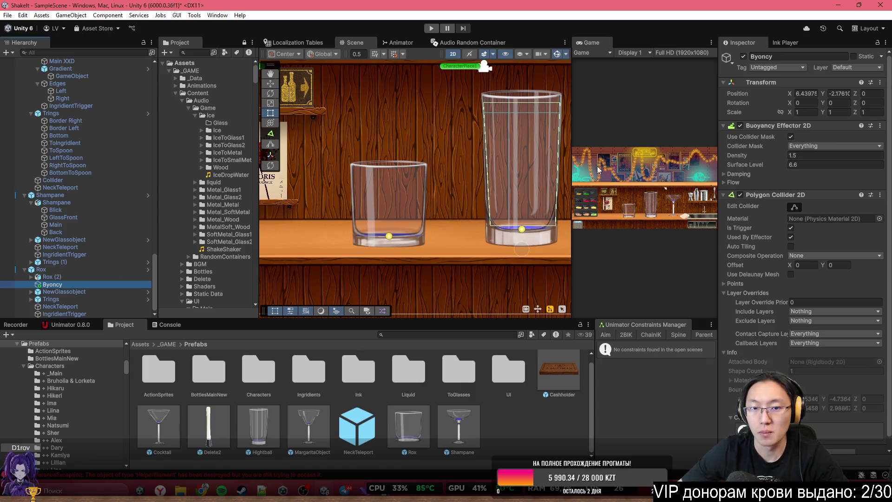
{"action": "left_click", "coordinate": [806, 94]}
{"action": "type", "text": "0"}
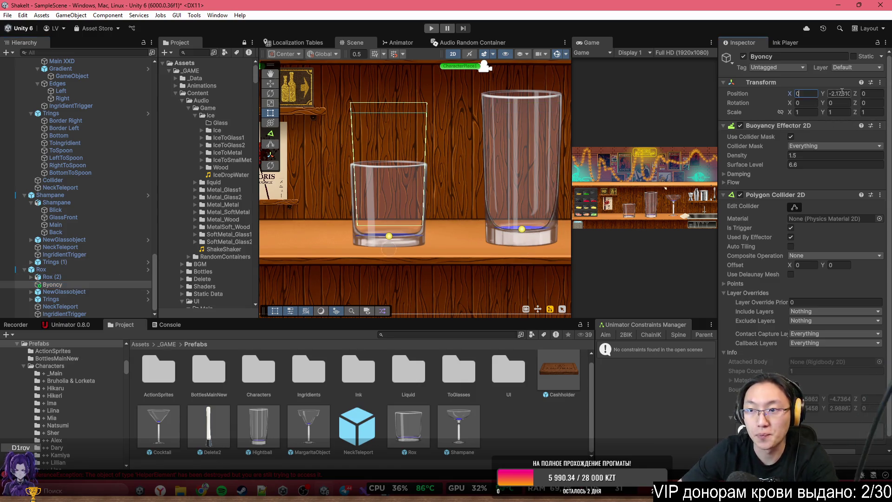
{"action": "key", "text": "Tab"}
{"action": "type", "text": "0"}
Edit the polygon collider, moving its bottom corners and top-left point onto the glass outline
{"action": "scroll", "coordinate": [377, 160], "scroll_direction": "up", "scroll_amount": 3}
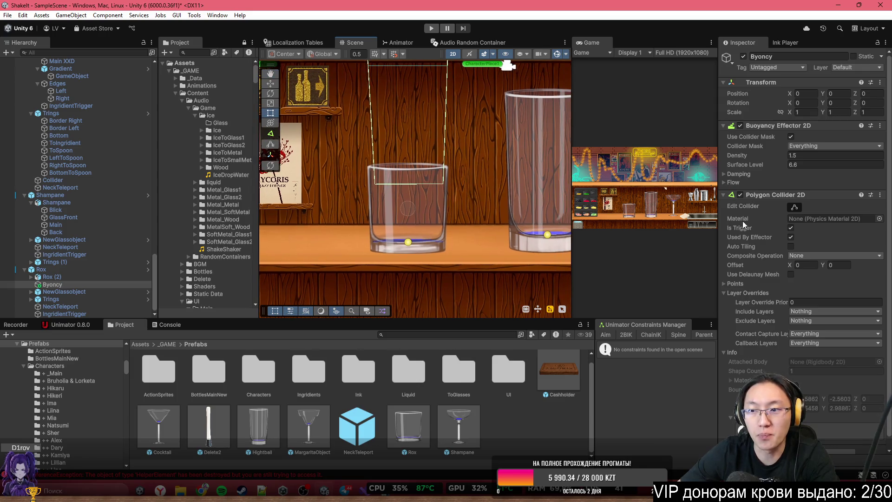
{"action": "left_click", "coordinate": [794, 207]}
{"action": "scroll", "coordinate": [353, 195], "scroll_direction": "up", "scroll_amount": 2}
{"action": "mouse_move", "coordinate": [389, 180]}
{"action": "left_mouse_down"}
{"action": "mouse_move", "coordinate": [377, 225]}
{"action": "mouse_move", "coordinate": [387, 259]}
{"action": "left_mouse_up"}
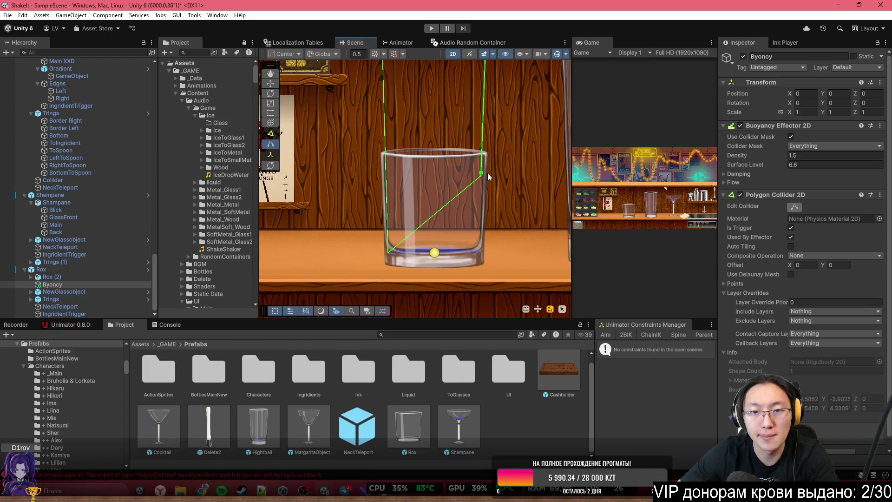
{"action": "left_click_drag", "start_coordinate": [486, 175], "coordinate": [486, 252]}
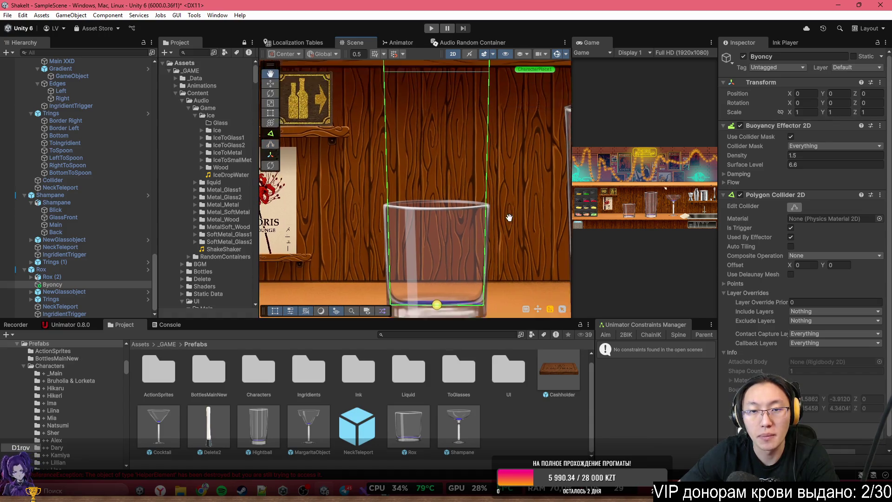
{"action": "scroll", "coordinate": [418, 139], "scroll_direction": "up", "scroll_amount": 3}
{"action": "mouse_move", "coordinate": [380, 76]}
{"action": "left_mouse_down"}
{"action": "mouse_move", "coordinate": [383, 228]}
{"action": "mouse_move", "coordinate": [491, 75]}
{"action": "mouse_move", "coordinate": [484, 229]}
{"action": "left_mouse_up"}
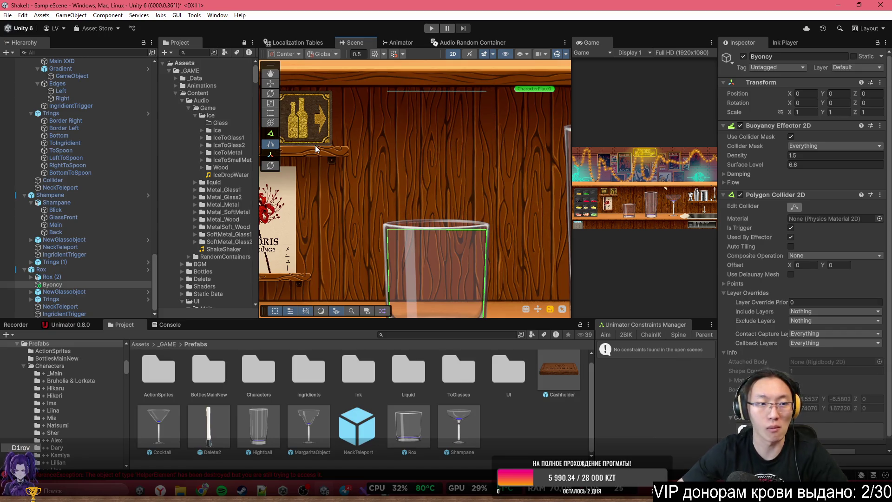
{"action": "left_click_drag", "start_coordinate": [361, 139], "coordinate": [403, 93]}
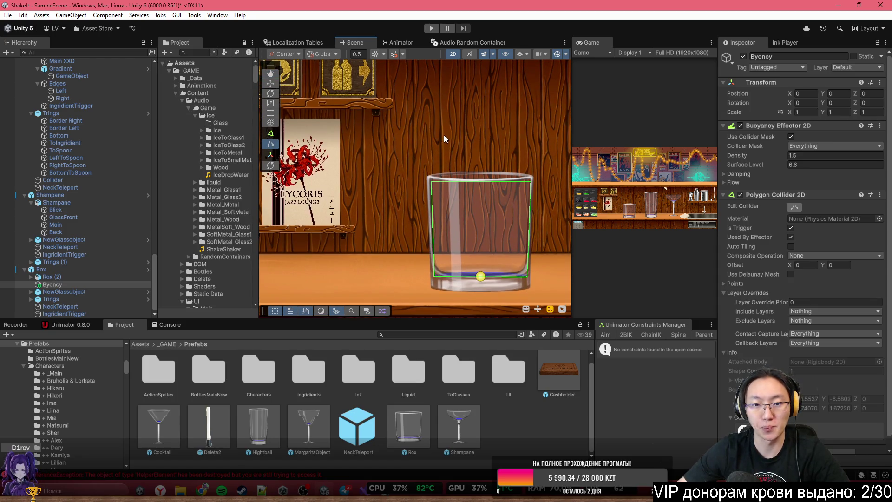
{"action": "left_click_drag", "start_coordinate": [444, 135], "coordinate": [430, 126]}
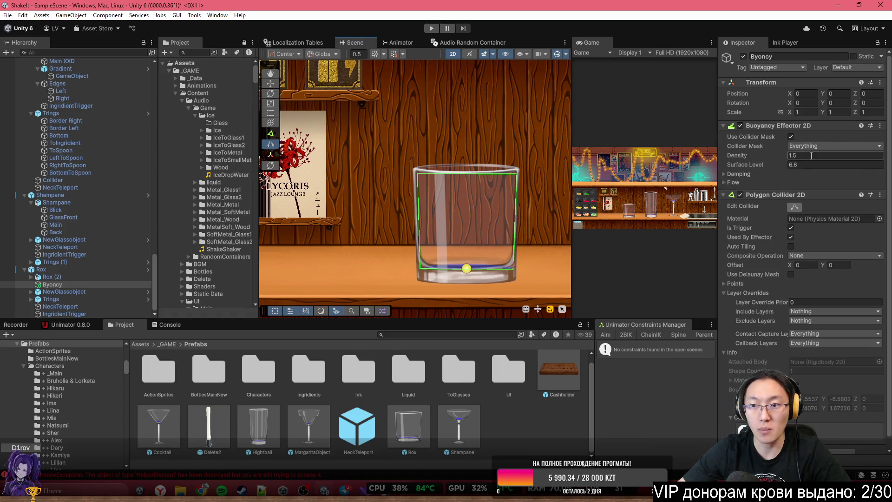
{"action": "left_click", "coordinate": [792, 208]}
Adjust Byoncy's density and lower its surface level from 0.22 to -1.77
{"action": "left_click_drag", "start_coordinate": [767, 158], "coordinate": [703, 163]}
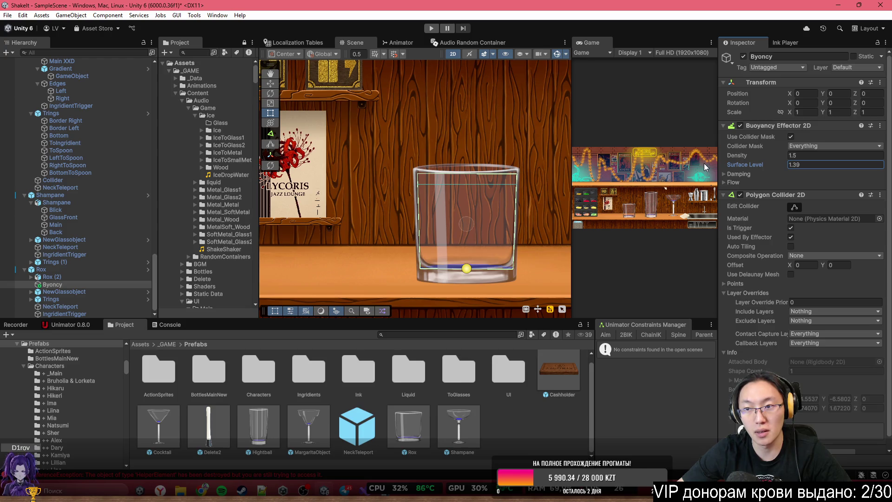
{"action": "left_click", "coordinate": [822, 165]}
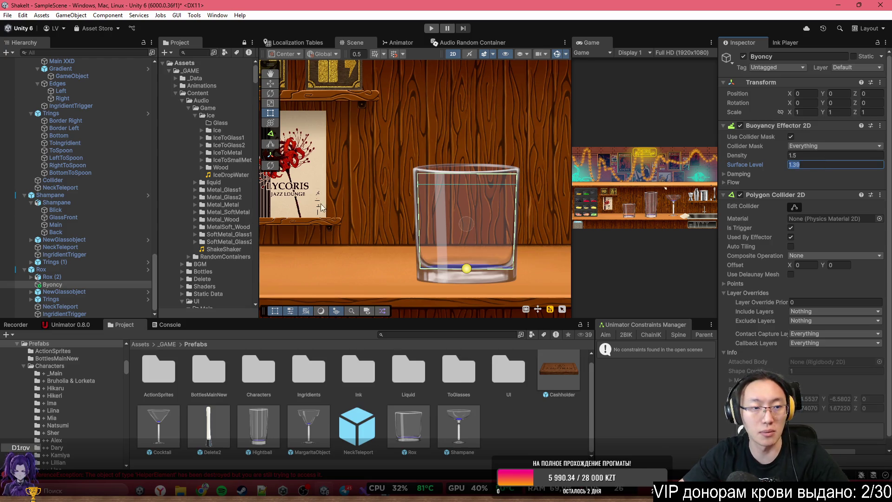
{"action": "left_click", "coordinate": [70, 292]}
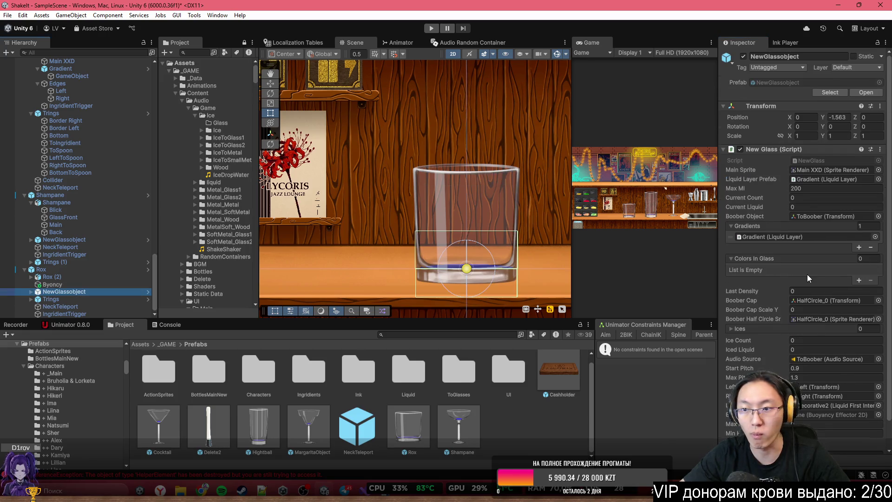
{"action": "scroll", "coordinate": [807, 278], "scroll_direction": "down", "scroll_amount": 3}
{"action": "left_click", "coordinate": [813, 404]}
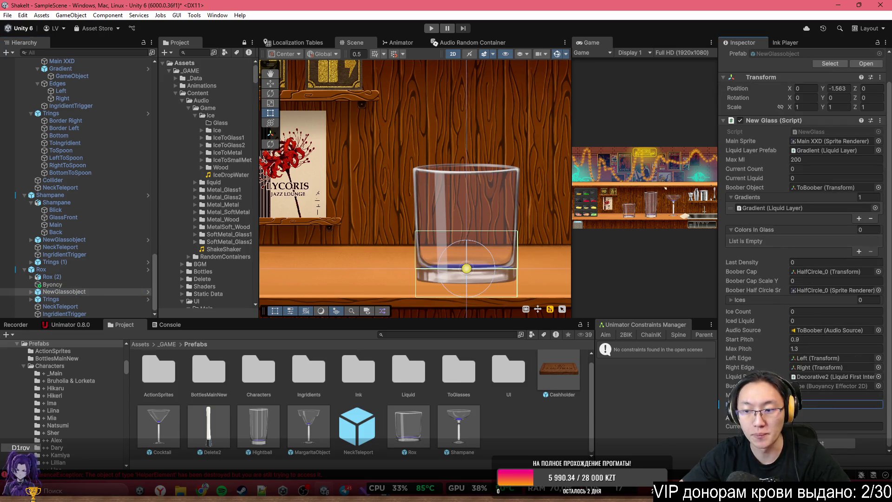
{"action": "left_click", "coordinate": [817, 395]}
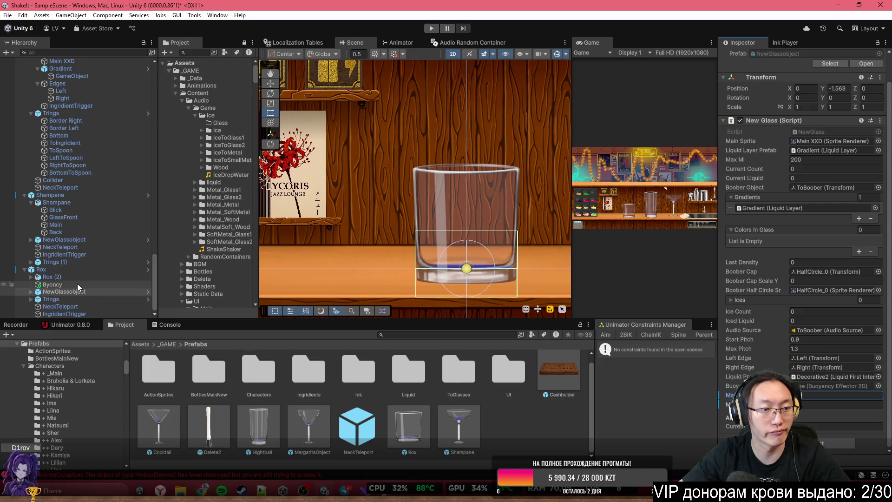
{"action": "left_click", "coordinate": [77, 283]}
{"action": "left_click", "coordinate": [767, 155]}
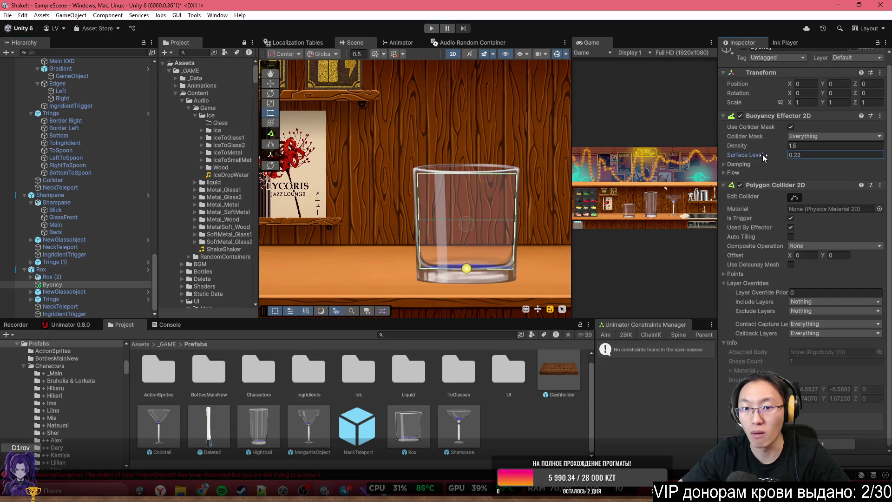
{"action": "left_click_drag", "start_coordinate": [762, 154], "coordinate": [752, 155]}
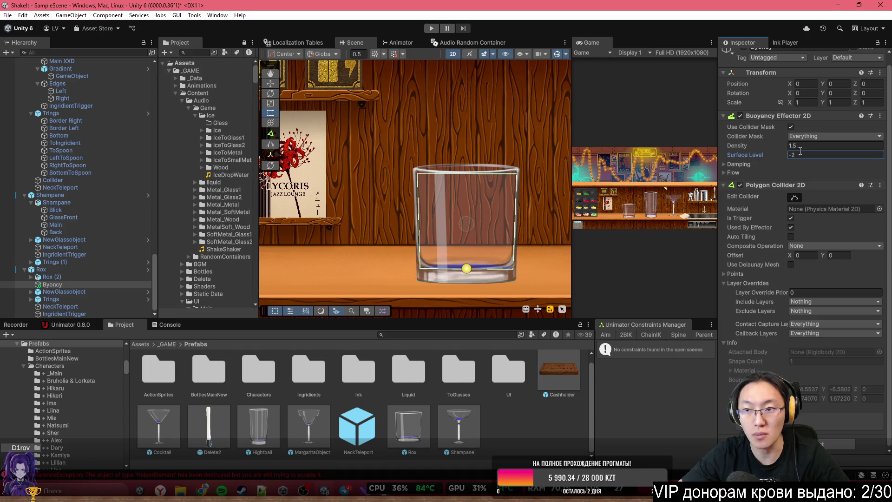
Recheck the glass script fields on NewGlassobject, then return to Byoncy
{"action": "left_click", "coordinate": [106, 291]}
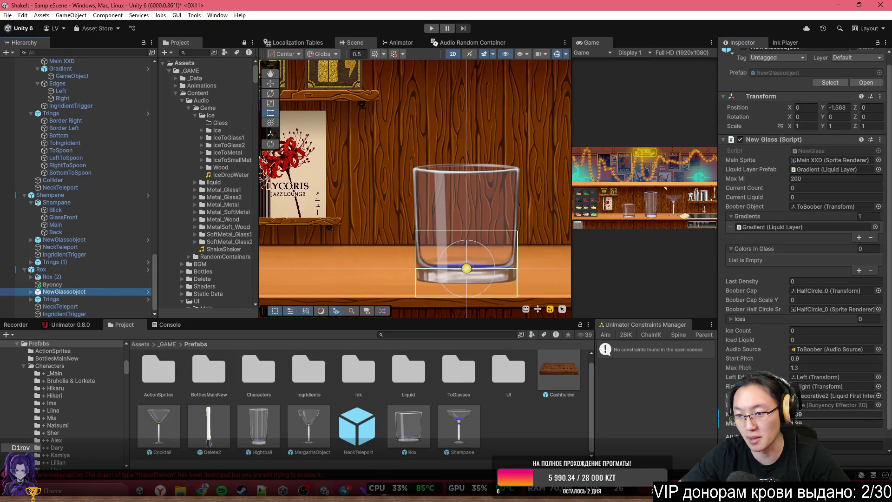
{"action": "left_click", "coordinate": [822, 403]}
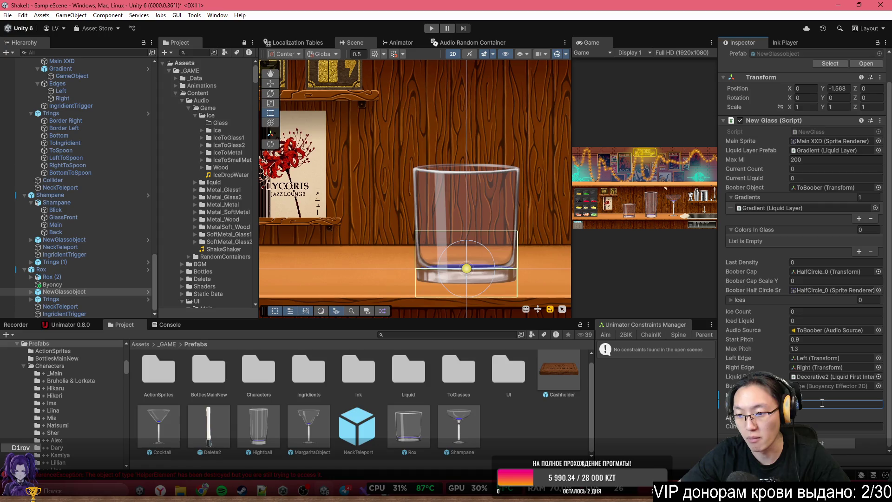
{"action": "left_click", "coordinate": [826, 425]}
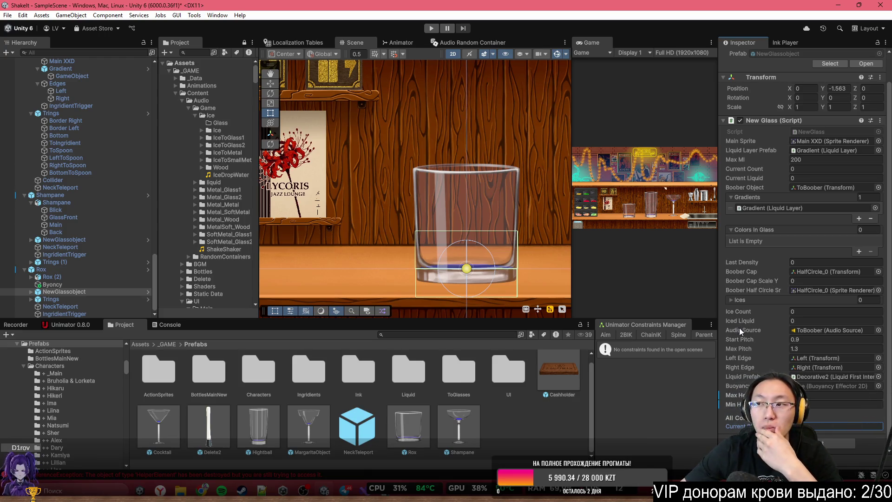
{"action": "left_click", "coordinate": [69, 284]}
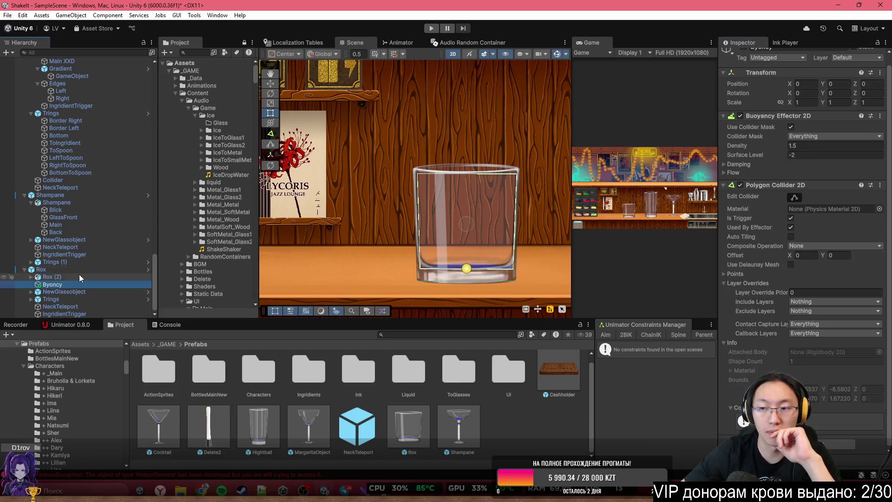
{"action": "scroll", "coordinate": [468, 268], "scroll_direction": "down", "scroll_amount": 3}
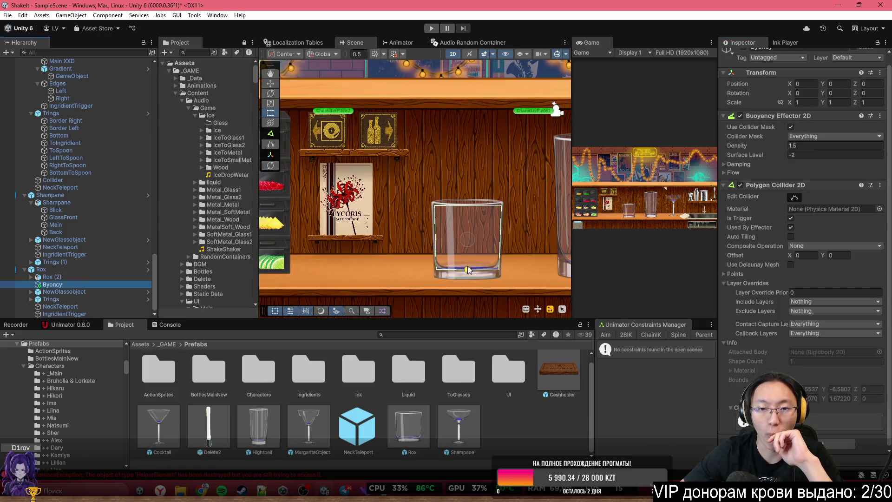
{"action": "scroll", "coordinate": [467, 268], "scroll_direction": "down", "scroll_amount": 2}
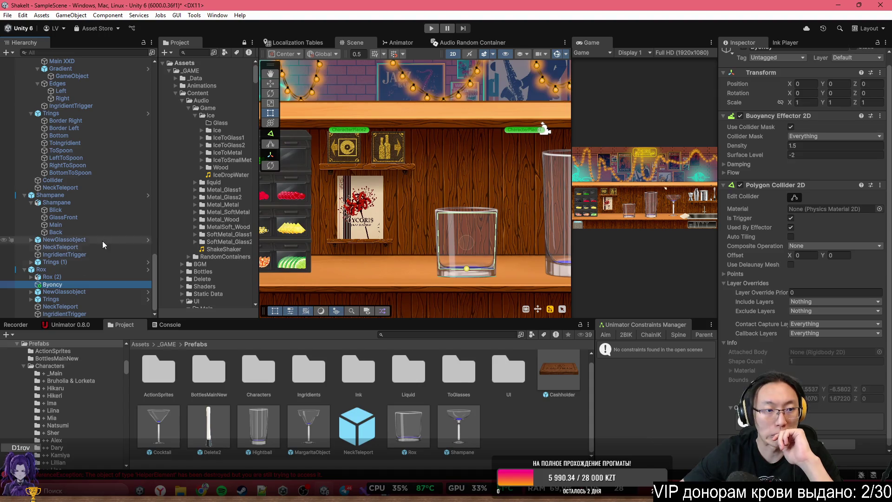
Inspect TopColl under ToBoober, return to Byoncy, and maximize the Game view
{"action": "left_click", "coordinate": [31, 291]}
{"action": "scroll", "coordinate": [89, 290], "scroll_direction": "down", "scroll_amount": 2}
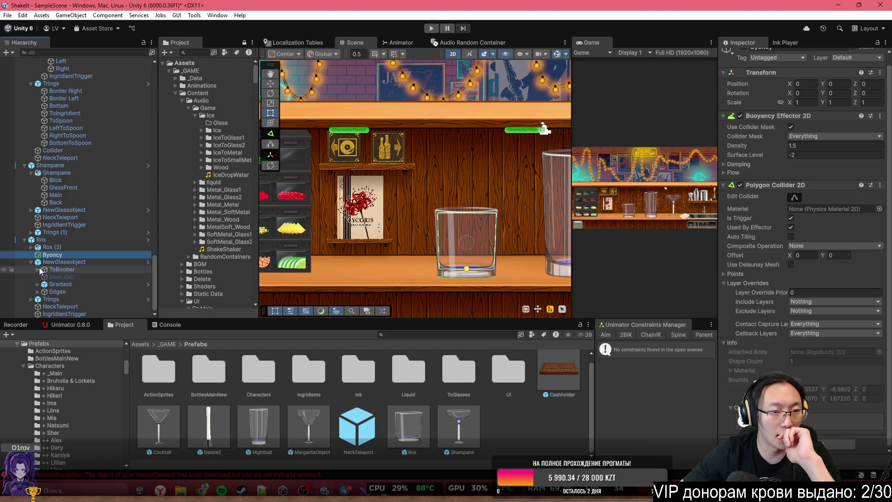
{"action": "left_click", "coordinate": [38, 270]}
{"action": "left_click", "coordinate": [79, 291]}
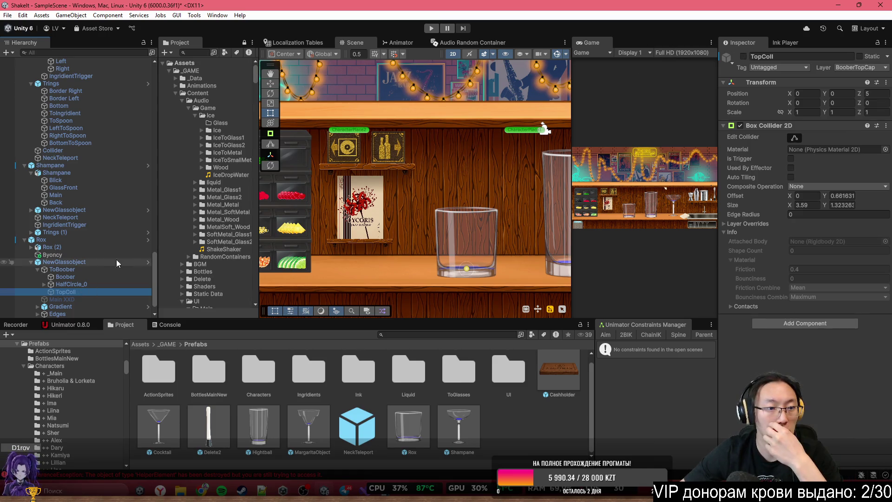
{"action": "left_click", "coordinate": [82, 254]}
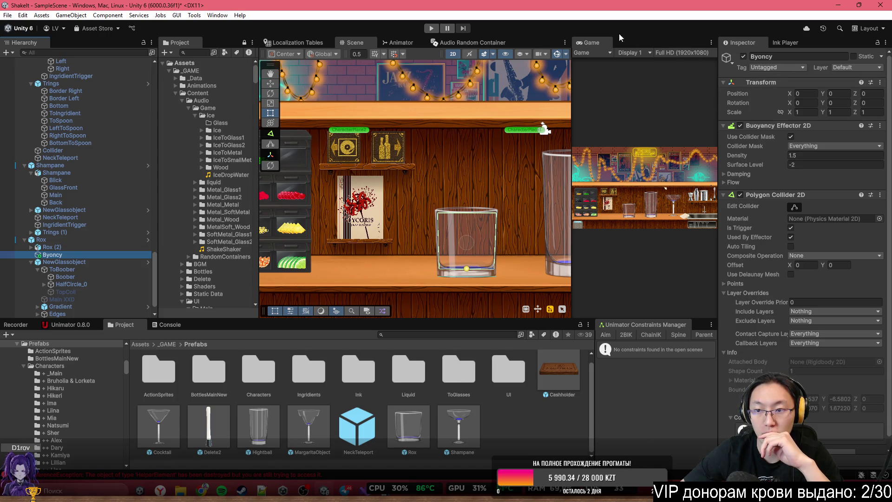
{"action": "double_click", "coordinate": [592, 43]}
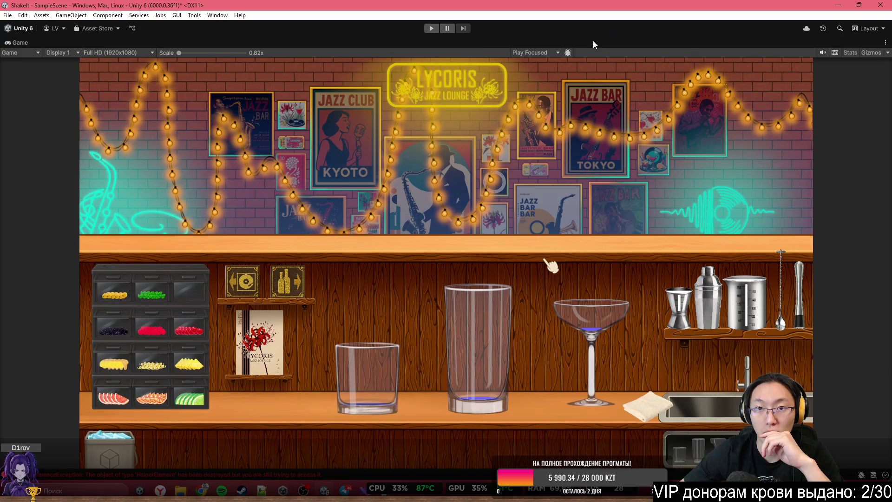
Enter Play mode, choose the Barista notebook, and click through the pouring tutorial
{"action": "left_click", "coordinate": [430, 28]}
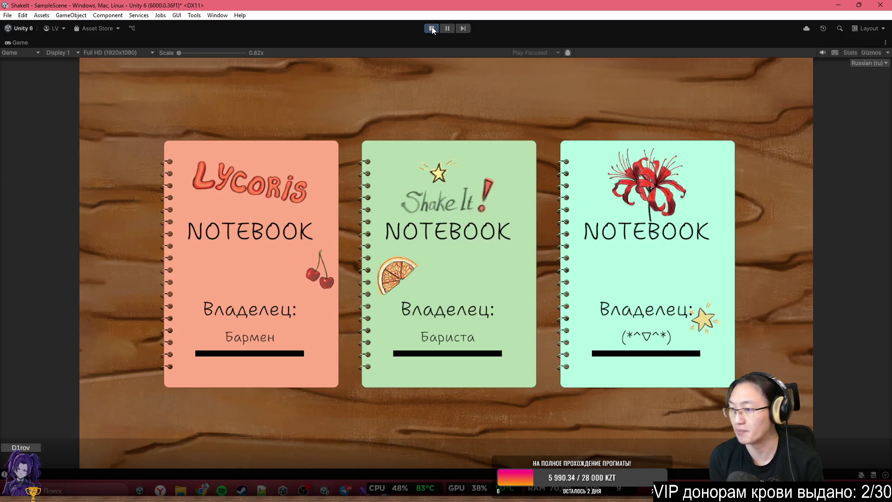
{"action": "left_click", "coordinate": [438, 232]}
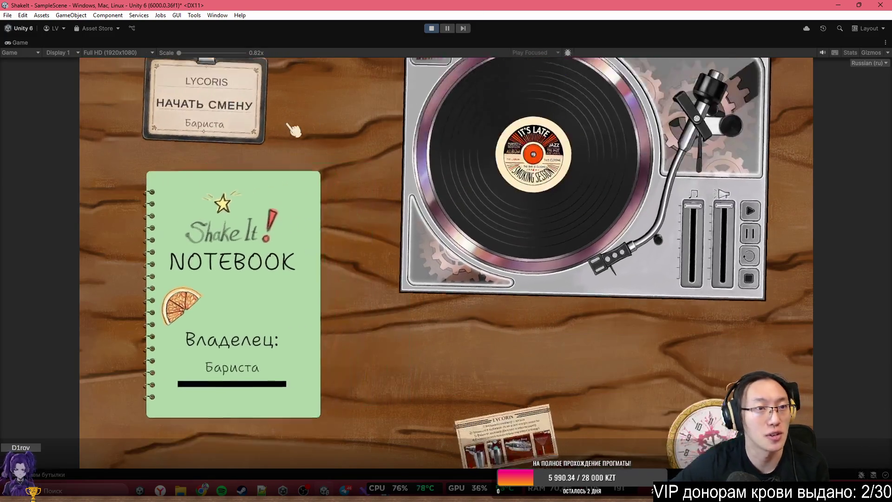
{"action": "left_click", "coordinate": [226, 113]}
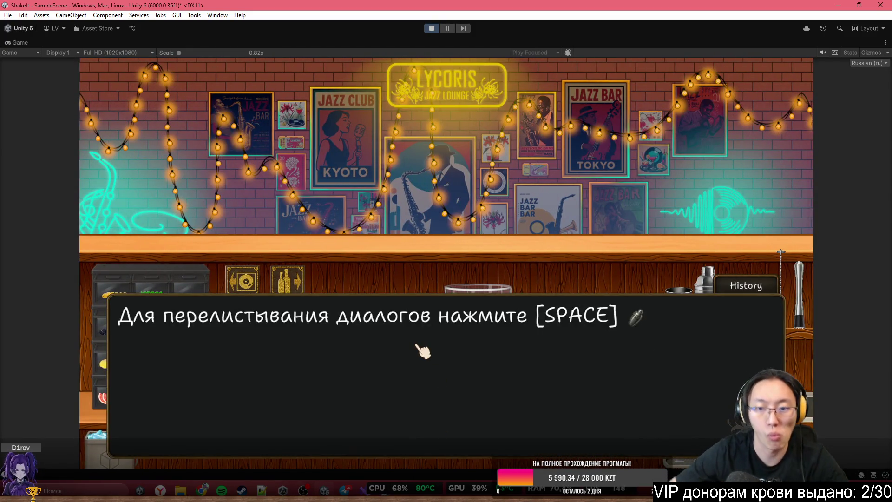
{"action": "left_click", "coordinate": [446, 350]}
{"action": "left_click", "coordinate": [487, 350]}
{"action": "left_click", "coordinate": [487, 134]}
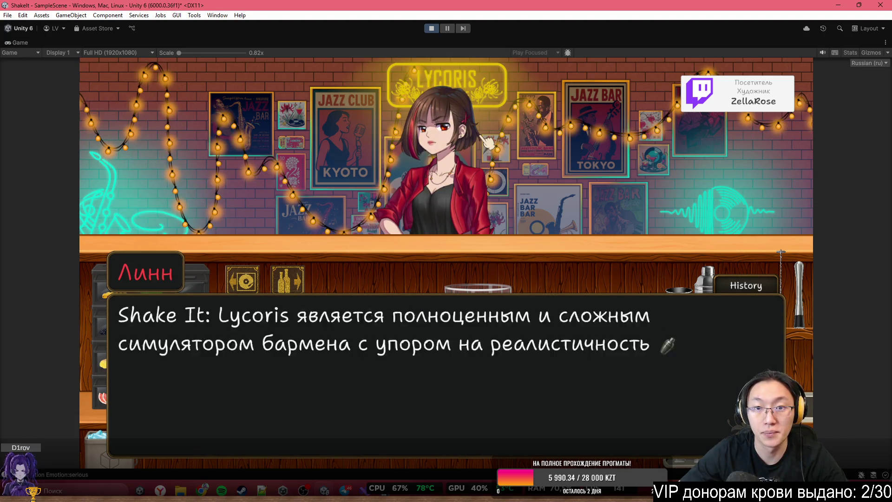
{"action": "left_click", "coordinate": [487, 139]}
{"action": "left_click", "coordinate": [486, 140]}
{"action": "left_click", "coordinate": [487, 140]}
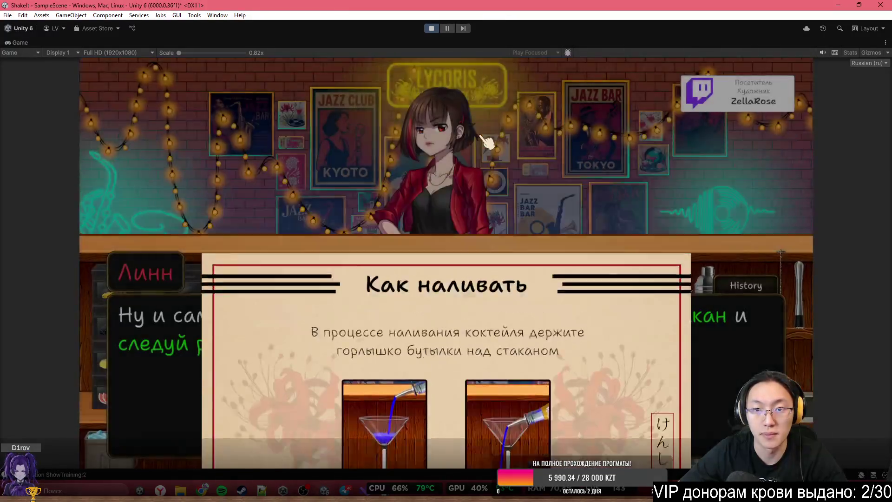
{"action": "left_click", "coordinate": [487, 139]}
{"action": "left_click", "coordinate": [487, 140]}
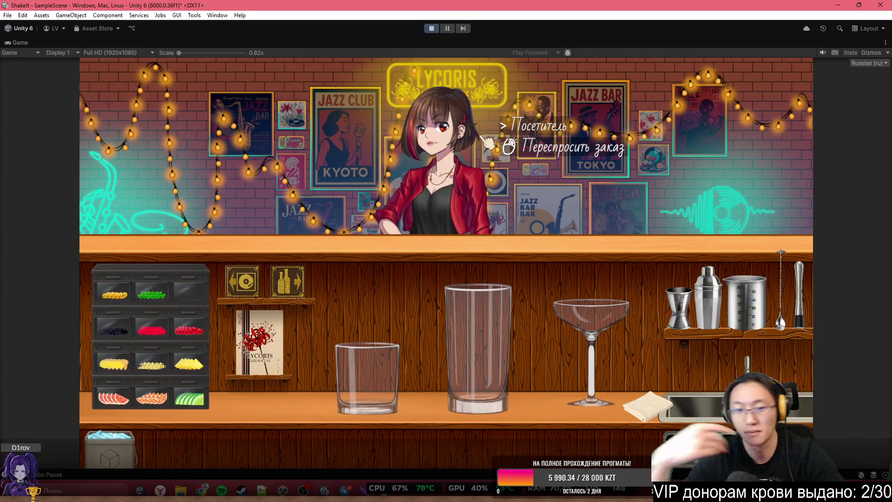
Fetch the soda bottle from the shelves, test a pour, then take ice
{"action": "left_click", "coordinate": [304, 288]}
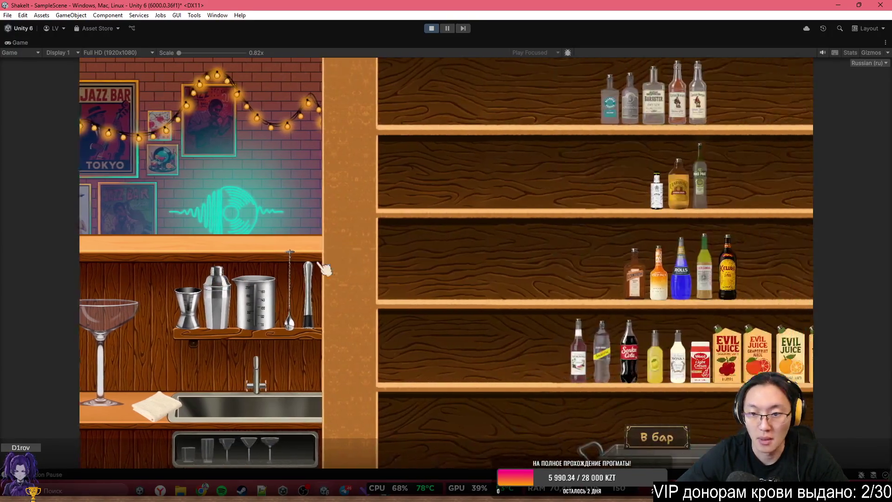
{"action": "left_click", "coordinate": [362, 435]}
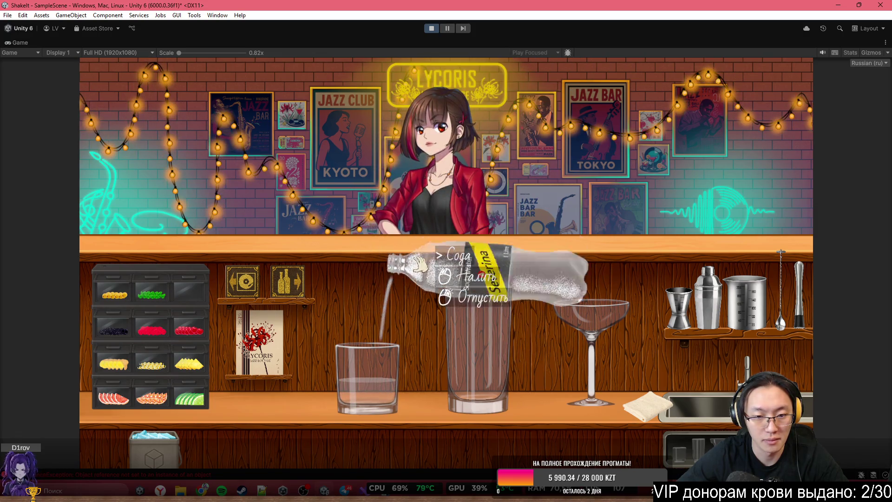
{"action": "right_click", "coordinate": [425, 263]}
{"action": "left_click", "coordinate": [154, 434]}
Drop three ice cubes into the rocks glass and reposition the glass
{"action": "left_click", "coordinate": [353, 336]}
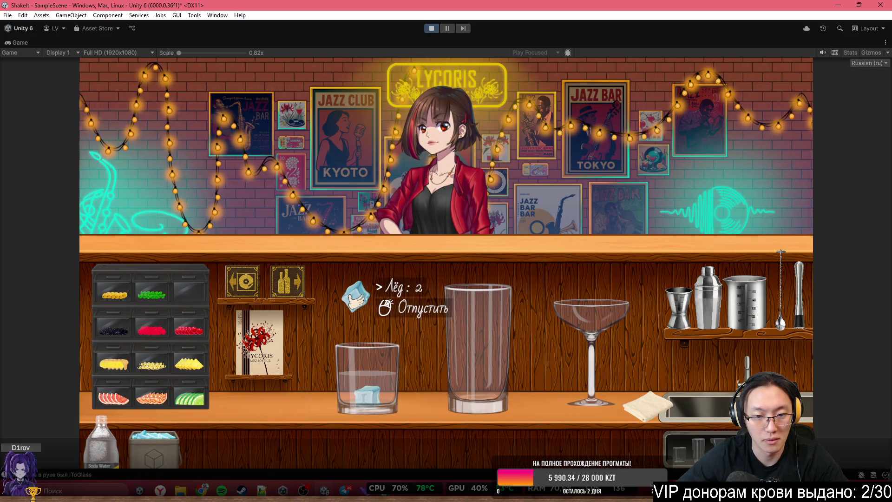
{"action": "left_click", "coordinate": [377, 299]}
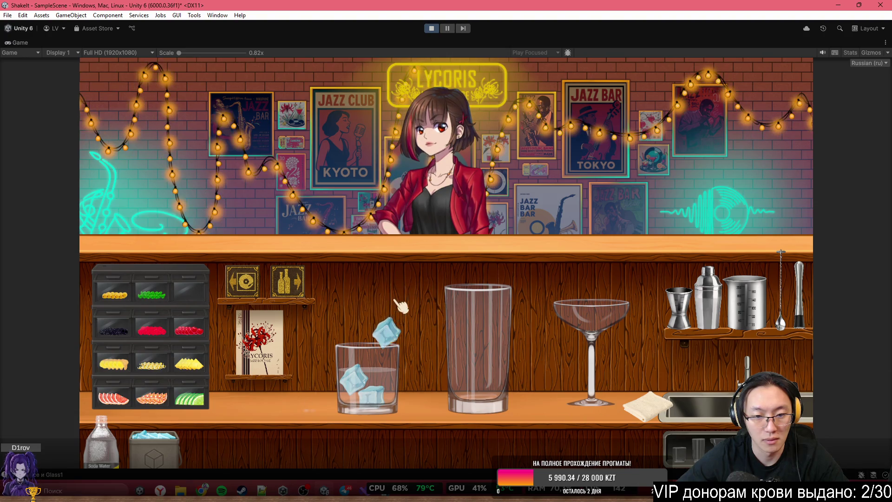
{"action": "left_click", "coordinate": [374, 320]}
{"action": "left_click", "coordinate": [373, 362]}
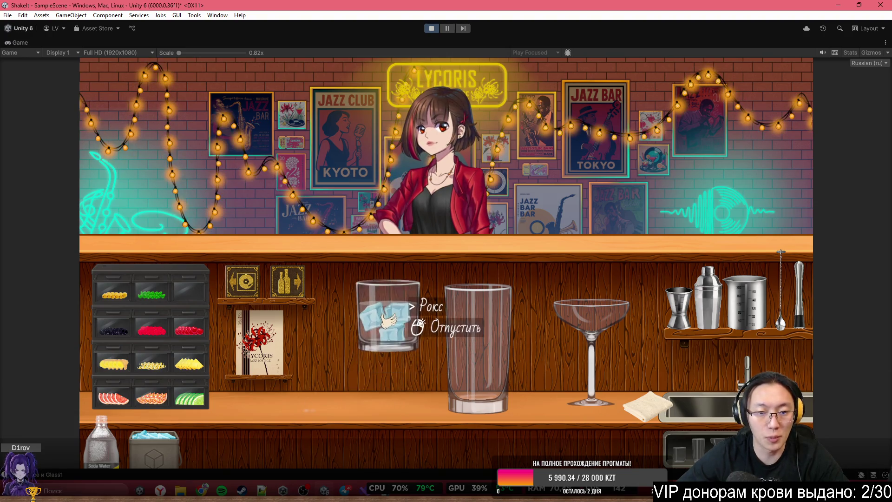
{"action": "left_click", "coordinate": [394, 297]}
Pour soda over the ice in the rocks glass and put the bottle back
{"action": "left_click", "coordinate": [95, 447]}
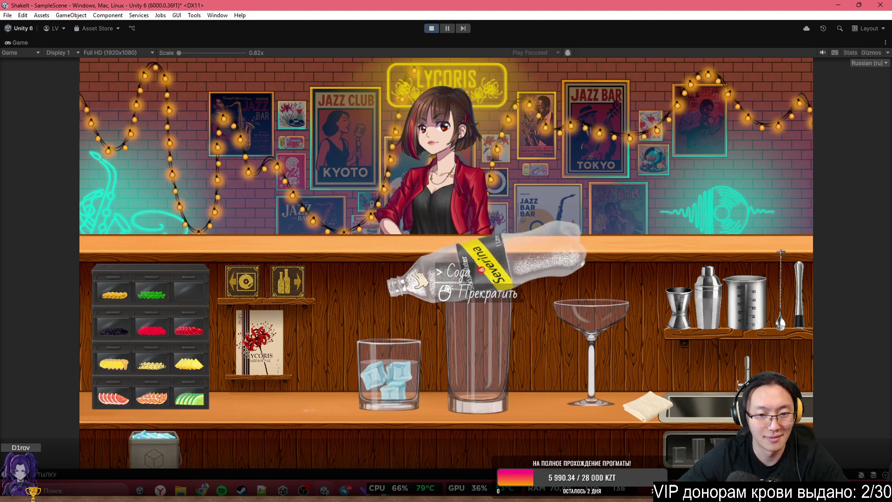
{"action": "left_click", "coordinate": [421, 279]}
{"action": "left_click", "coordinate": [421, 280]}
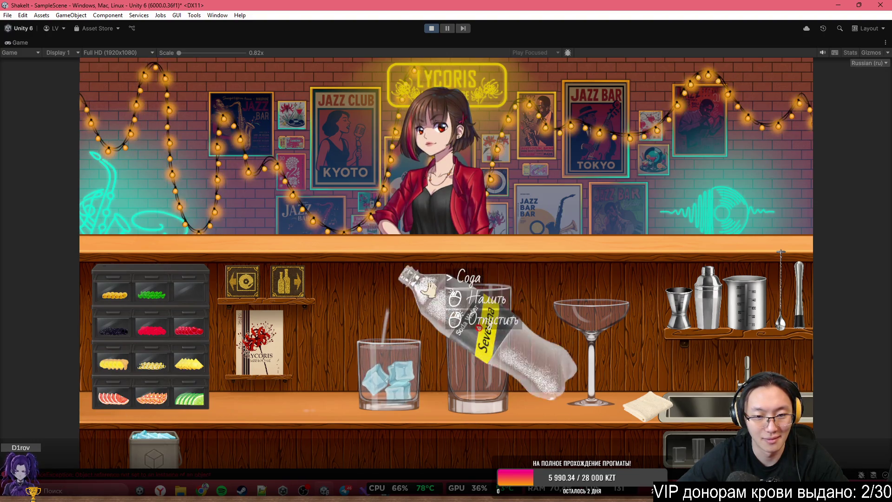
{"action": "right_click", "coordinate": [448, 269]}
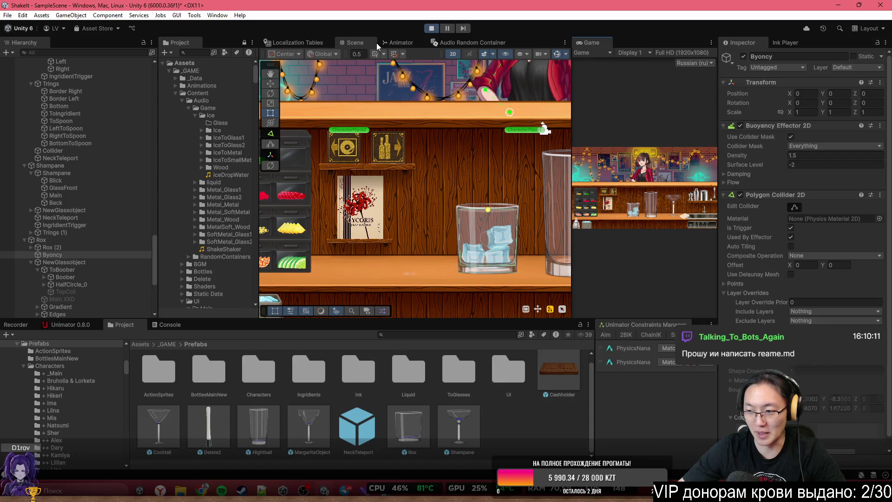
Frame the Byoncy object and inspect an ice cube's collider and physics
{"action": "key", "text": "f"}
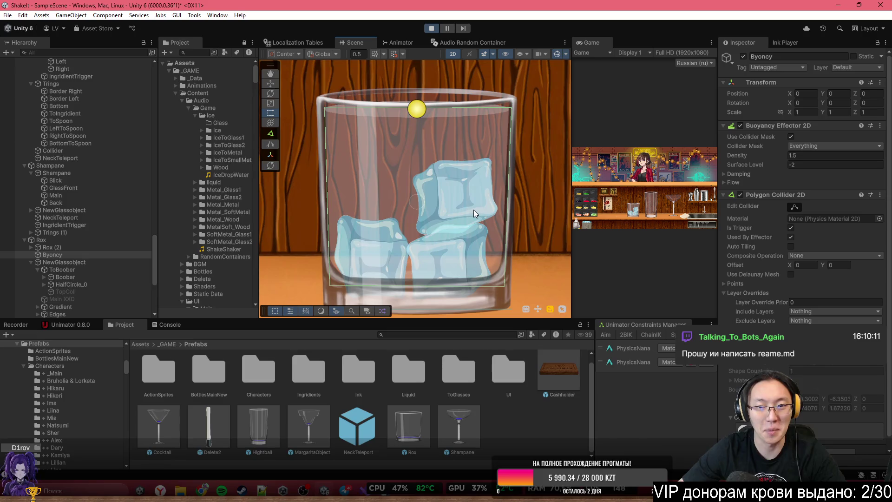
{"action": "left_click", "coordinate": [473, 210]}
{"action": "left_click", "coordinate": [473, 210]}
{"action": "left_click", "coordinate": [473, 210]}
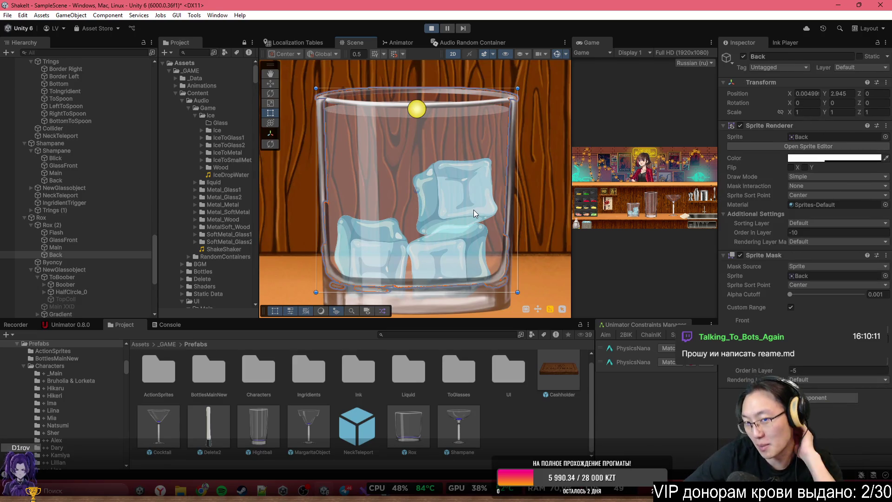
{"action": "left_click", "coordinate": [76, 299]}
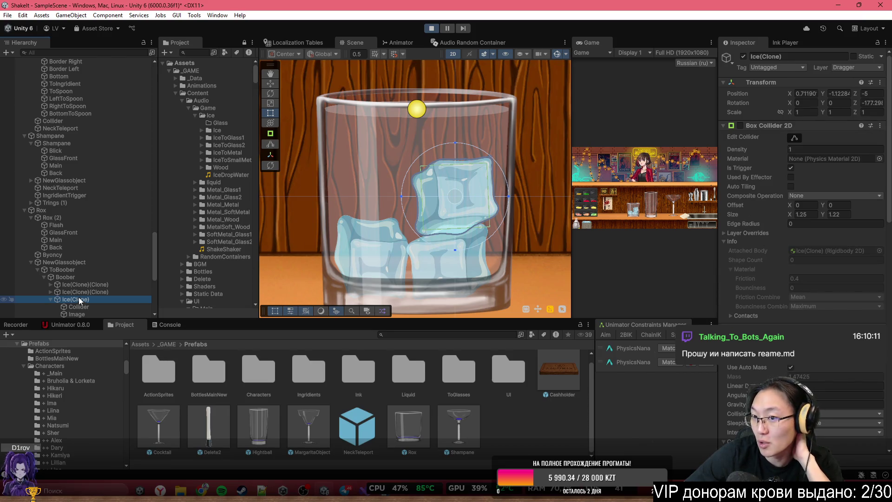
{"action": "scroll", "coordinate": [781, 285], "scroll_direction": "down", "scroll_amount": 2}
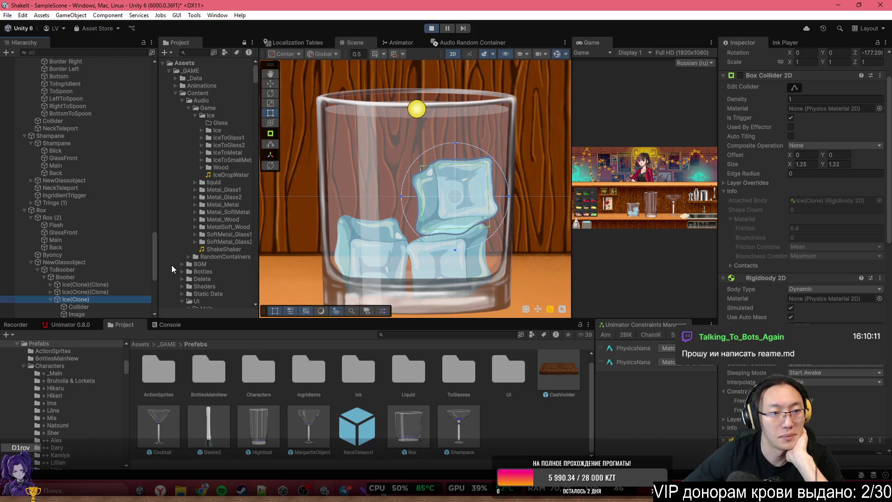
Inspect Boober's colliders and Byoncy's buoyancy settings, then stop the play test
{"action": "left_click", "coordinate": [93, 277]}
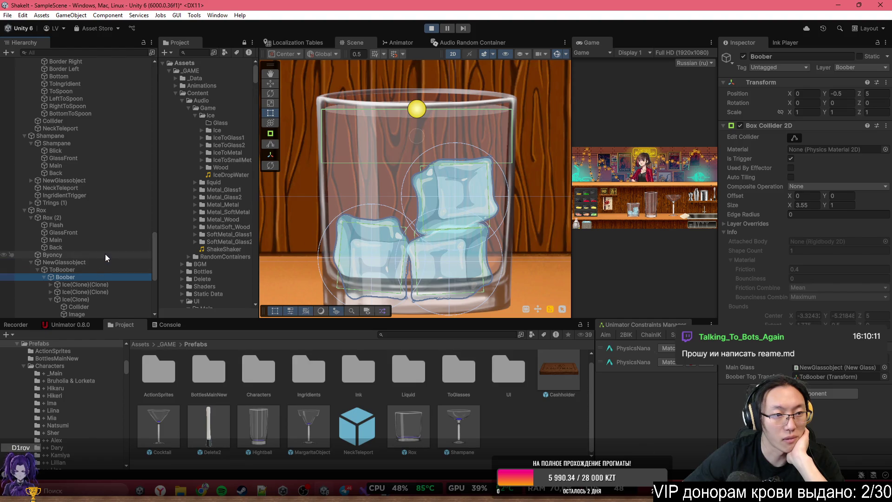
{"action": "left_click", "coordinate": [105, 255]}
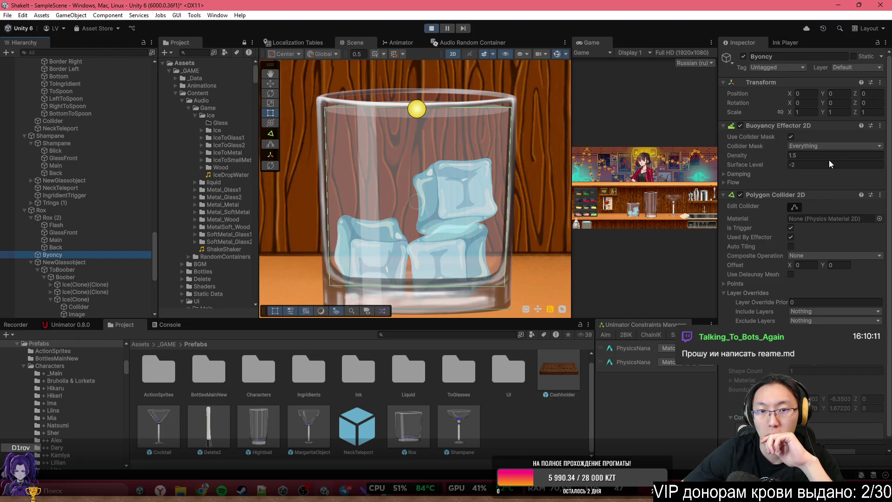
{"action": "scroll", "coordinate": [437, 211], "scroll_direction": "down", "scroll_amount": 2}
{"action": "scroll", "coordinate": [437, 208], "scroll_direction": "down", "scroll_amount": 8}
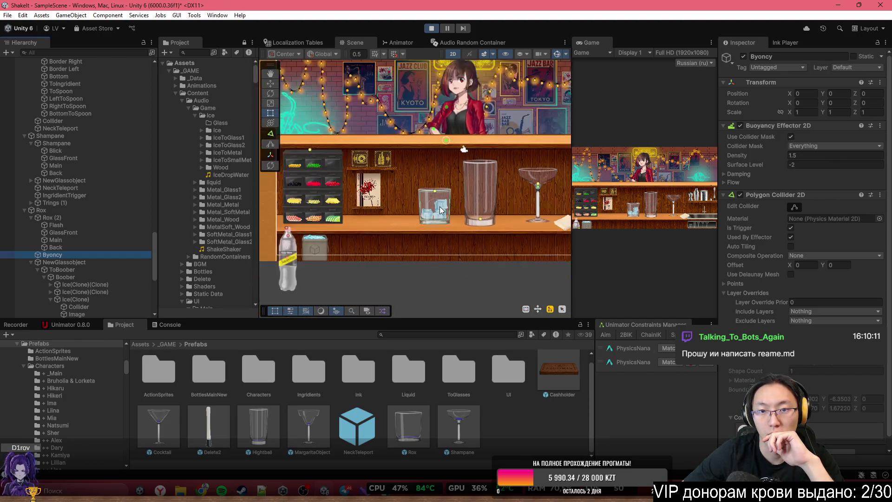
{"action": "scroll", "coordinate": [439, 207], "scroll_direction": "up", "scroll_amount": 10}
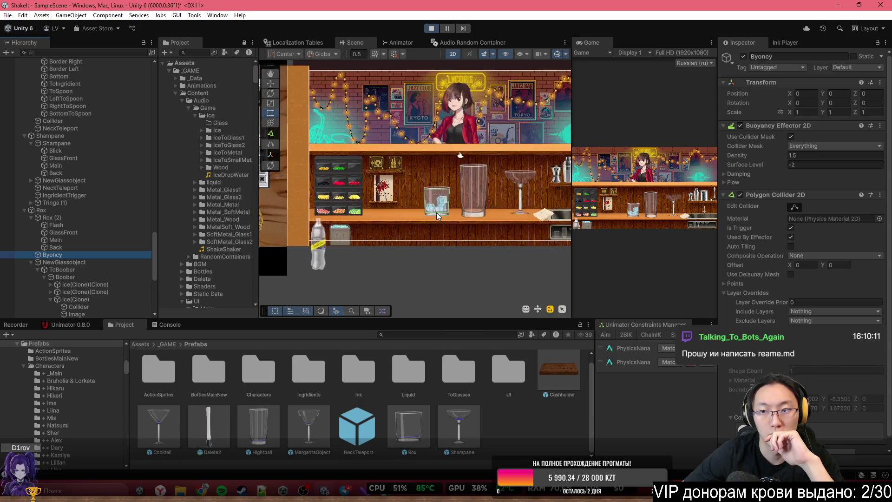
{"action": "scroll", "coordinate": [462, 195], "scroll_direction": "up", "scroll_amount": 4}
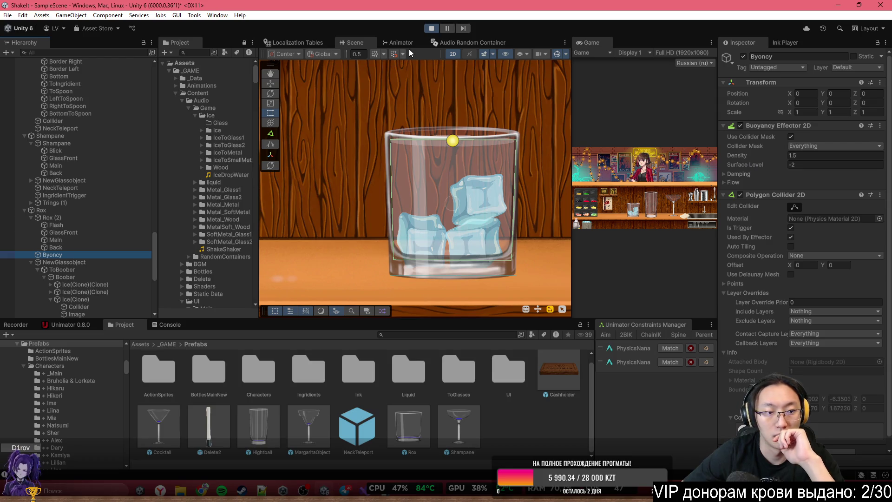
{"action": "left_click", "coordinate": [433, 29]}
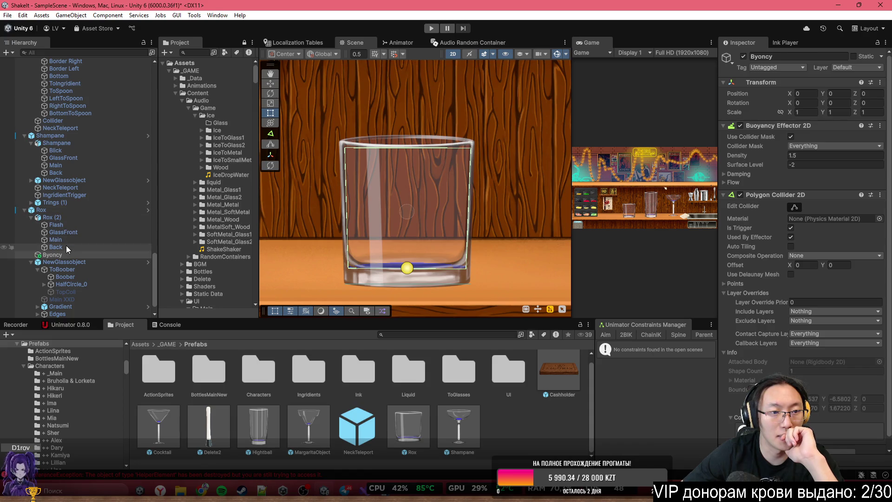
Drag a Hierarchy object into NewGlassobject's glass script field and start another play test
{"action": "left_click", "coordinate": [63, 262]}
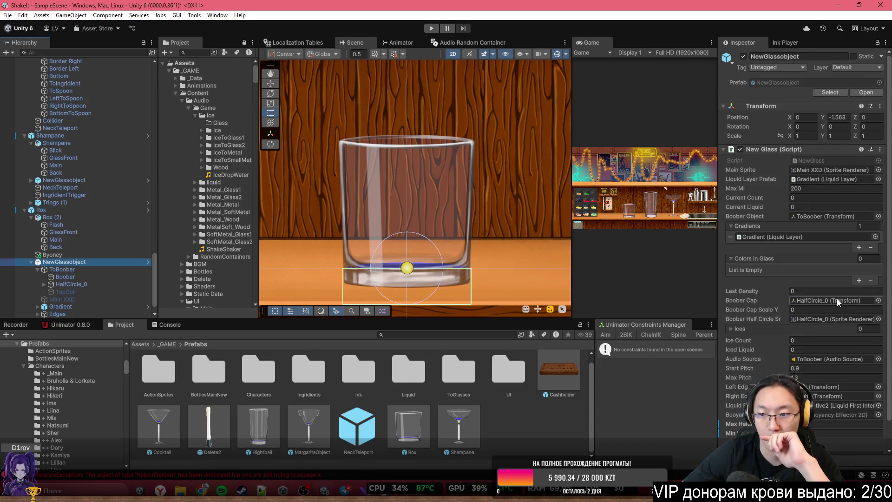
{"action": "scroll", "coordinate": [832, 301], "scroll_direction": "down", "scroll_amount": 3}
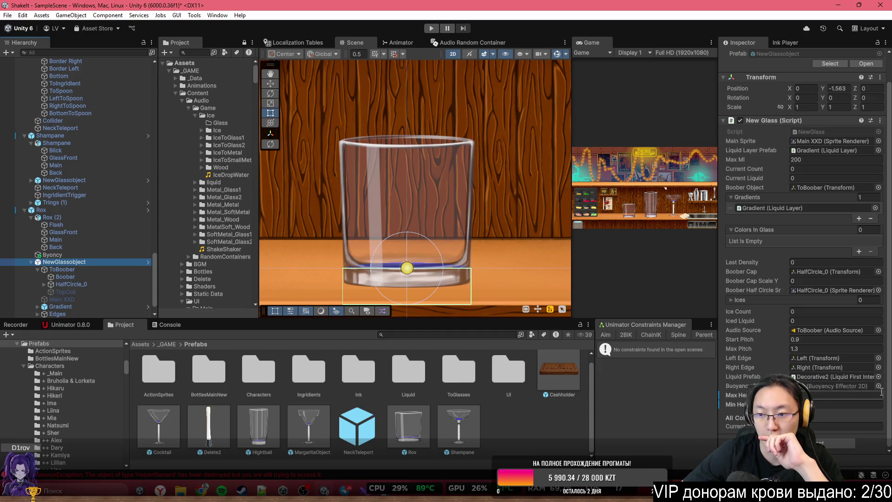
{"action": "mouse_move", "coordinate": [140, 262]}
{"action": "left_mouse_down"}
{"action": "mouse_move", "coordinate": [824, 368]}
{"action": "mouse_move", "coordinate": [820, 386]}
{"action": "left_mouse_up"}
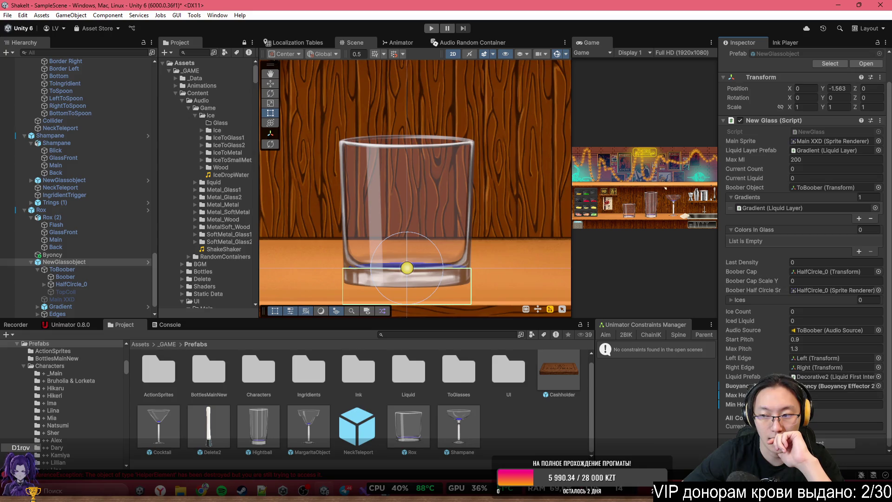
{"action": "left_click", "coordinate": [432, 29]}
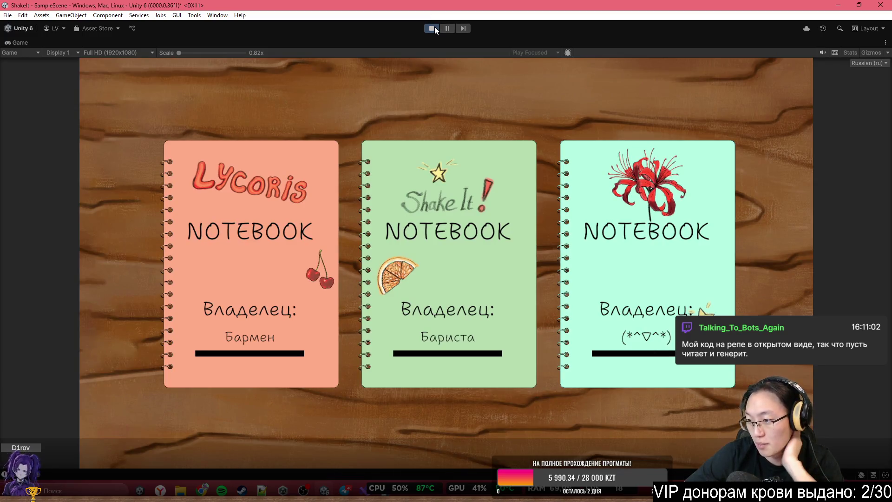
Pick the Shake It notebook, skip the tutorial, and drop ice into the rocks glass
{"action": "left_click", "coordinate": [357, 188]}
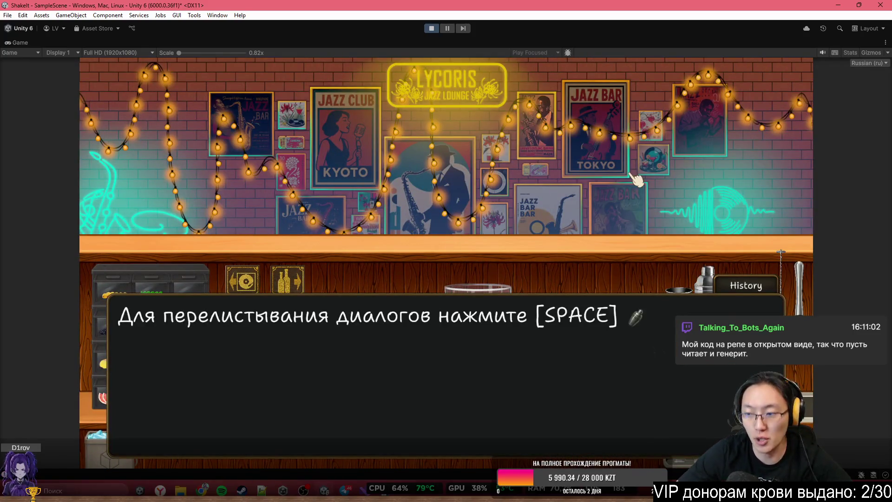
{"action": "key", "text": "space"}
{"action": "key", "text": "space"}
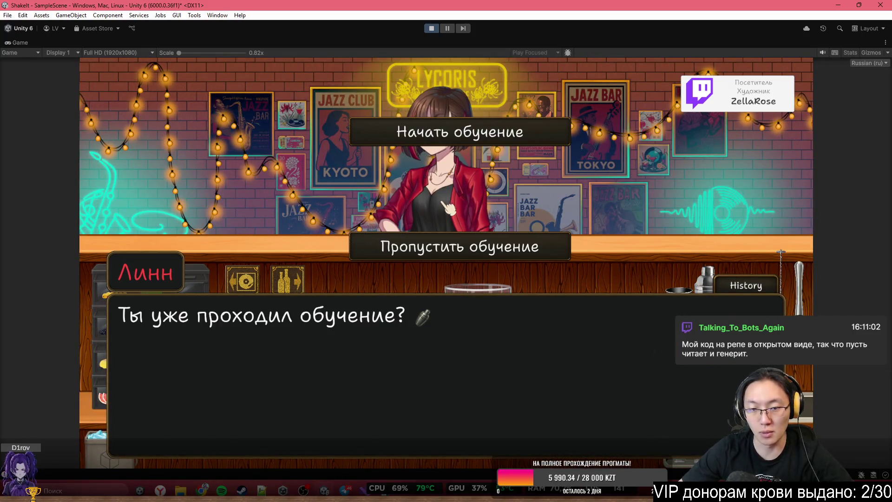
{"action": "left_click", "coordinate": [488, 249]}
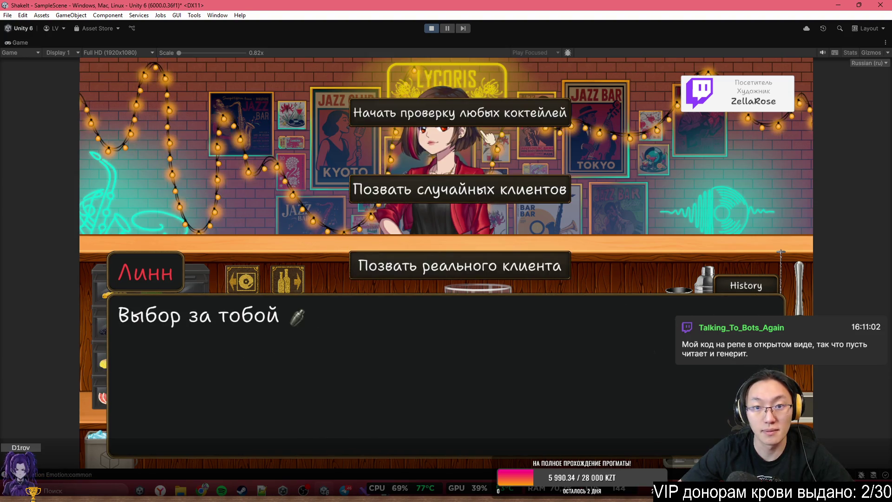
{"action": "left_click", "coordinate": [464, 262]}
{"action": "left_click", "coordinate": [110, 439]}
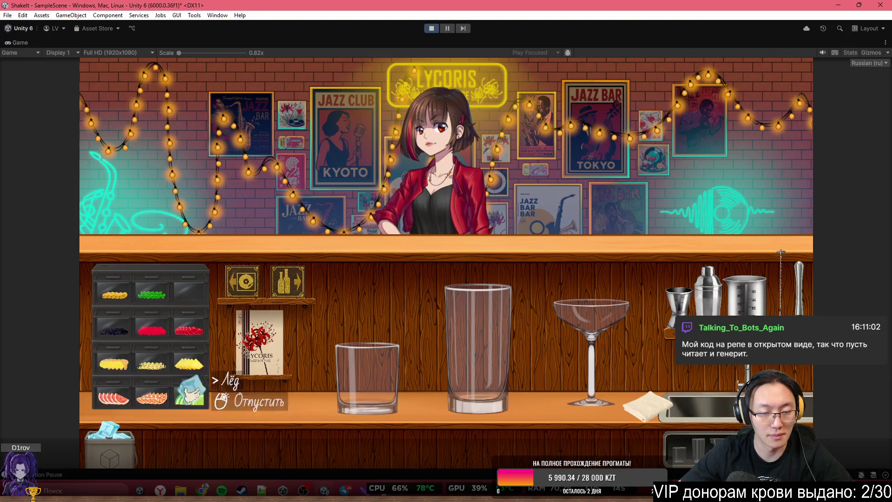
Fetch the soda bottle from the shelves, pour it, and set it back down
{"action": "left_click", "coordinate": [261, 253]}
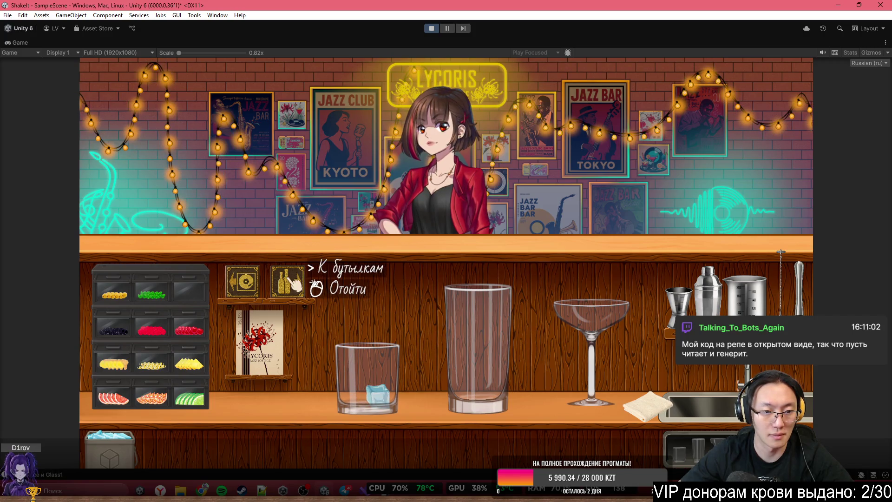
{"action": "left_click", "coordinate": [320, 260]}
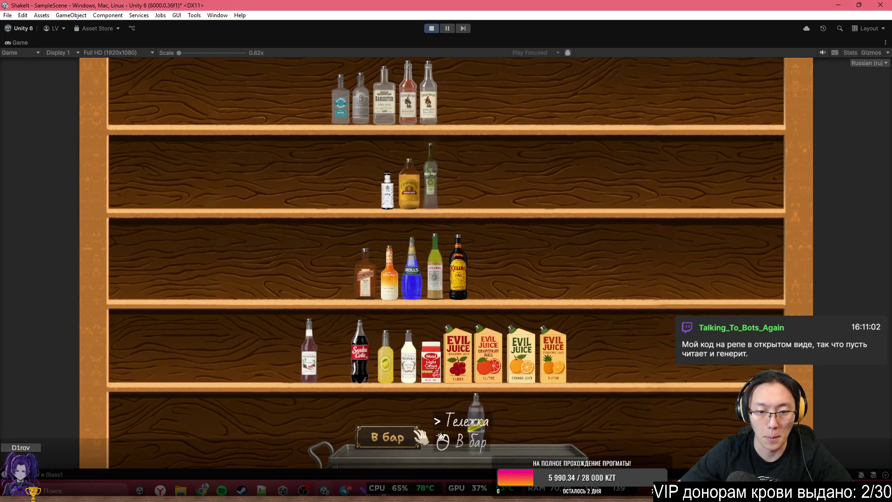
{"action": "left_click", "coordinate": [395, 437]}
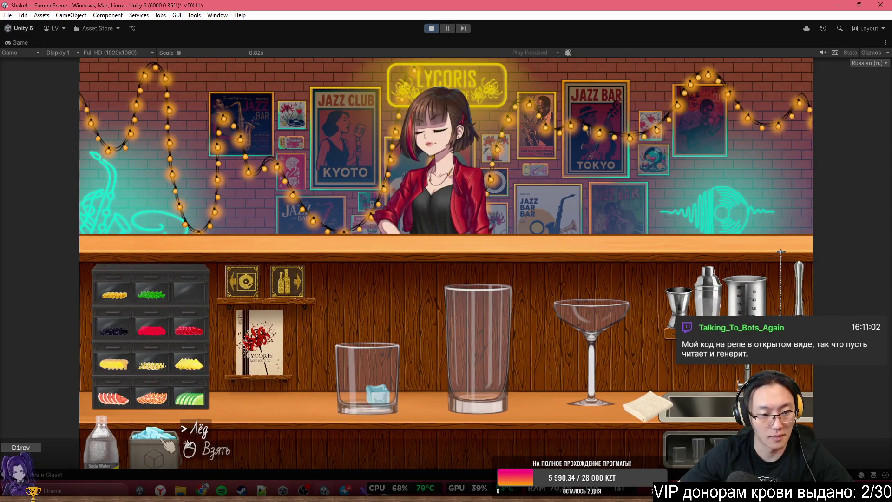
{"action": "left_click", "coordinate": [106, 441]}
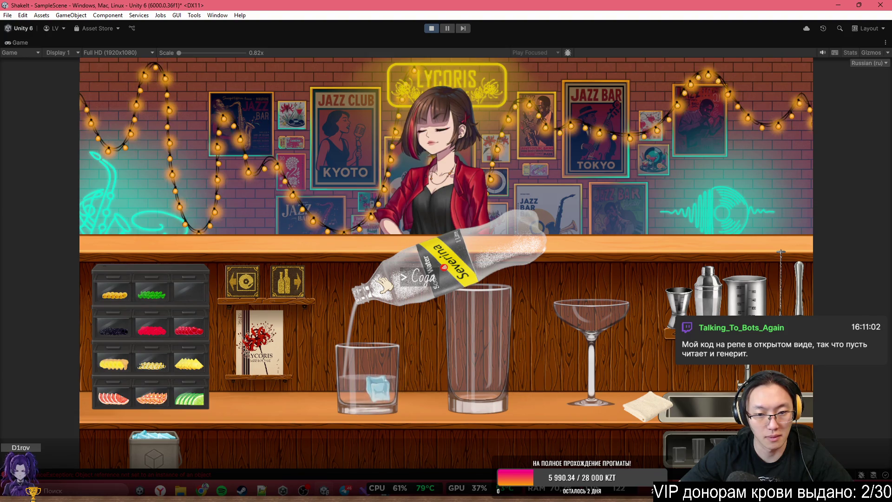
{"action": "left_click", "coordinate": [384, 286]}
{"action": "right_click", "coordinate": [397, 298]}
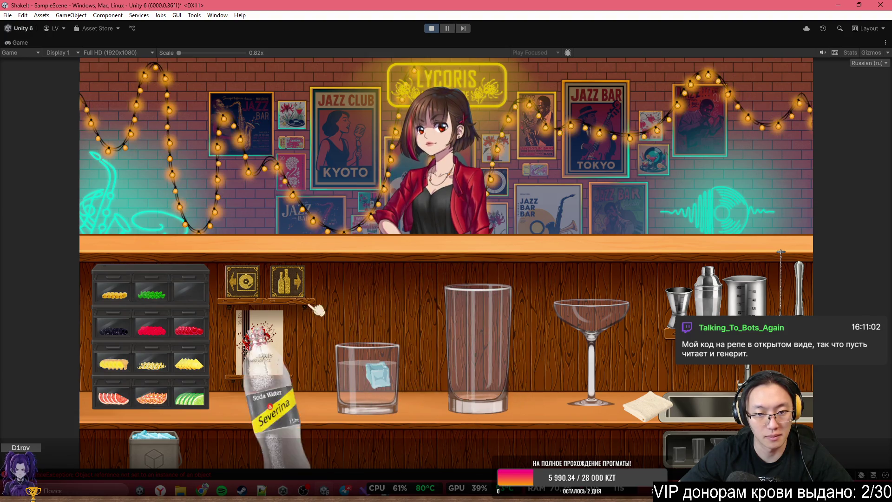
Add two more ice cubes to the short glass
{"action": "left_click", "coordinate": [161, 437]}
{"action": "right_click", "coordinate": [441, 300]}
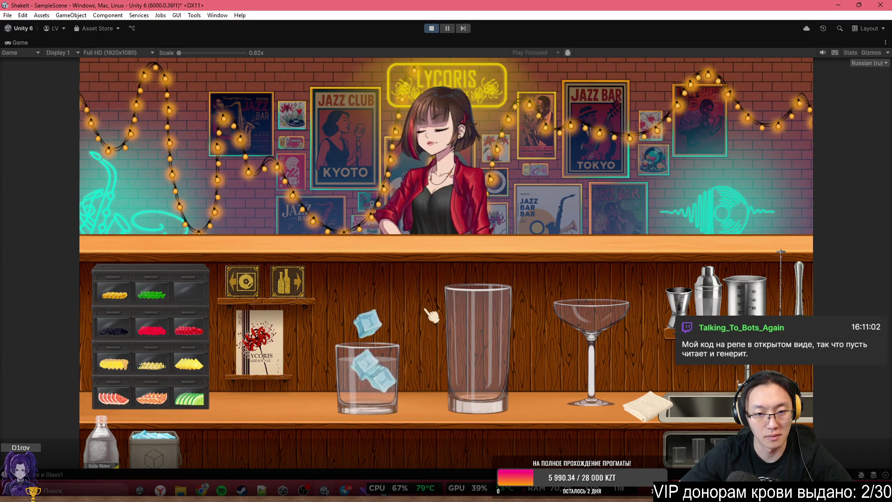
{"action": "left_click", "coordinate": [172, 437]}
{"action": "right_click", "coordinate": [381, 328]}
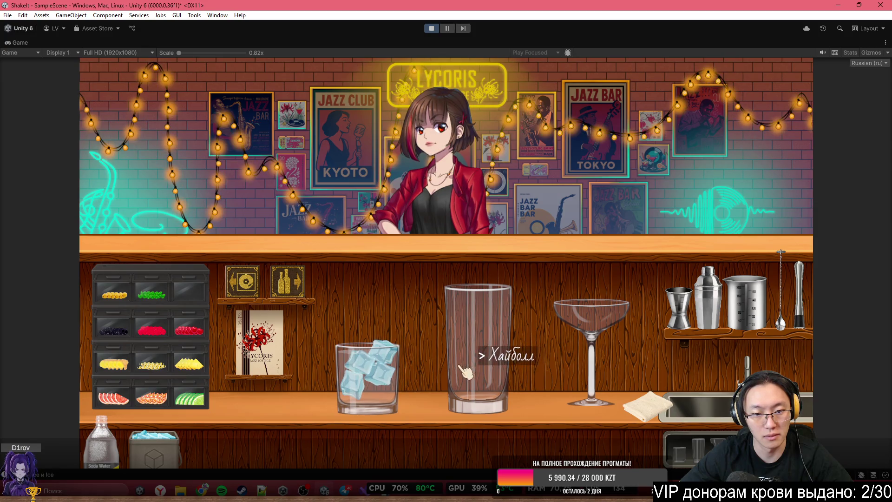
Serve the iced rocks glass and restore the full editor layout
{"action": "left_click", "coordinate": [371, 372]}
{"action": "left_click", "coordinate": [424, 200]}
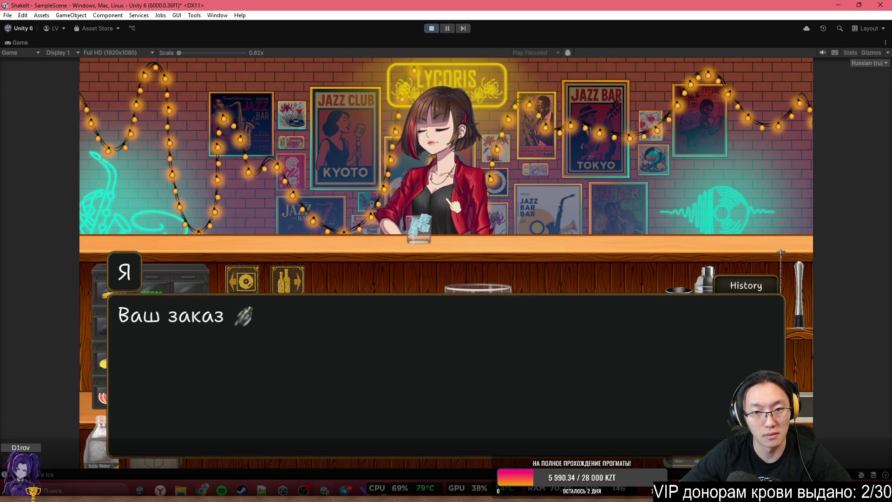
{"action": "double_click", "coordinate": [403, 44]}
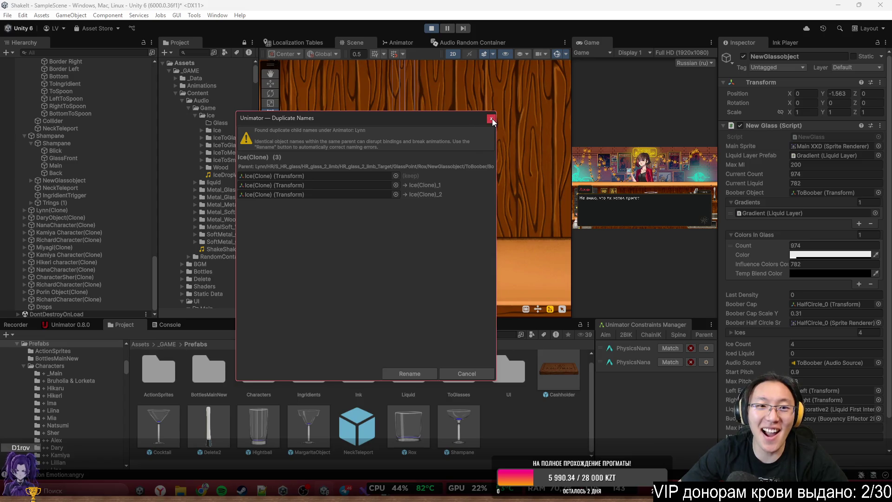
Close the Duplicate Names warning, zoom the Scene view onto the served glass, and select GameManager
{"action": "left_click", "coordinate": [491, 119]}
{"action": "mouse_move", "coordinate": [335, 176]}
{"action": "left_mouse_down"}
{"action": "mouse_move", "coordinate": [470, 259]}
{"action": "mouse_move", "coordinate": [480, 219]}
{"action": "mouse_move", "coordinate": [441, 280]}
{"action": "left_mouse_up"}
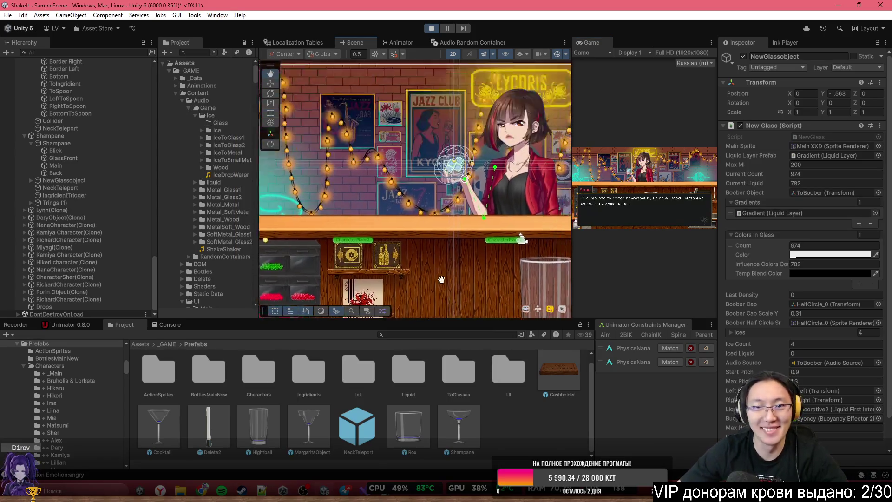
{"action": "scroll", "coordinate": [370, 207], "scroll_direction": "up", "scroll_amount": 6}
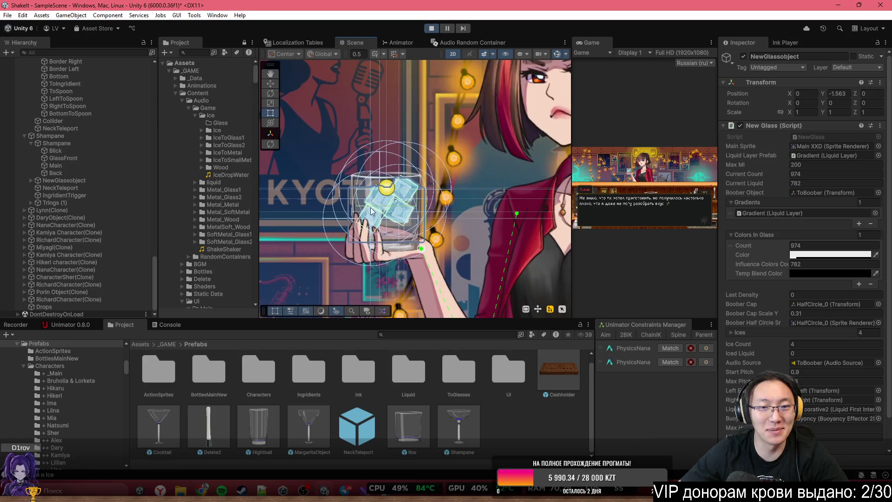
{"action": "scroll", "coordinate": [370, 207], "scroll_direction": "up", "scroll_amount": 2}
{"action": "scroll", "coordinate": [119, 130], "scroll_direction": "up", "scroll_amount": 10}
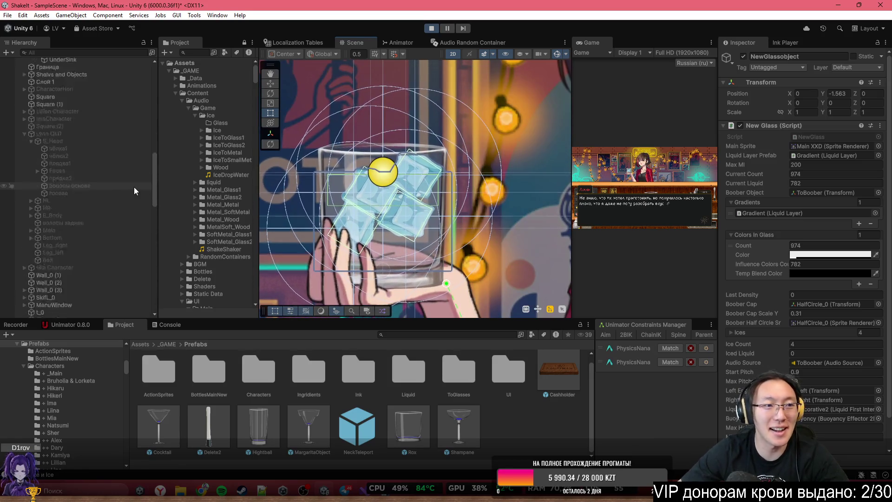
{"action": "scroll", "coordinate": [132, 185], "scroll_direction": "up", "scroll_amount": 10}
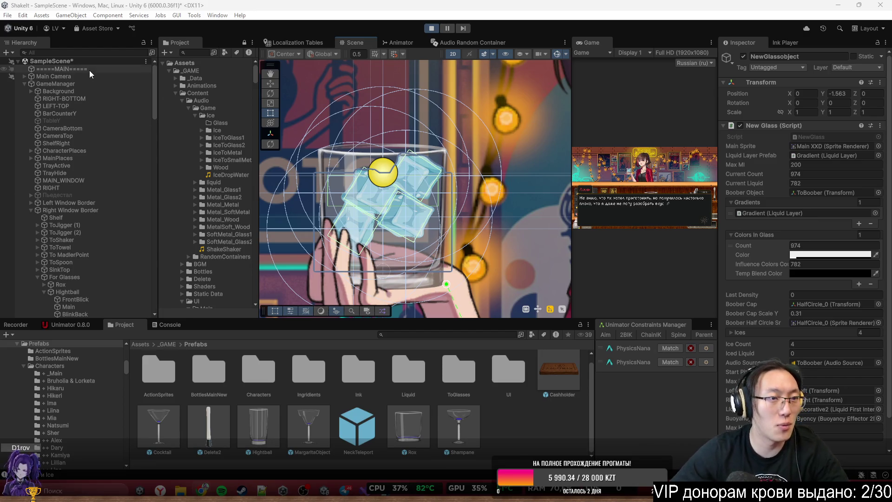
{"action": "left_click", "coordinate": [97, 83]}
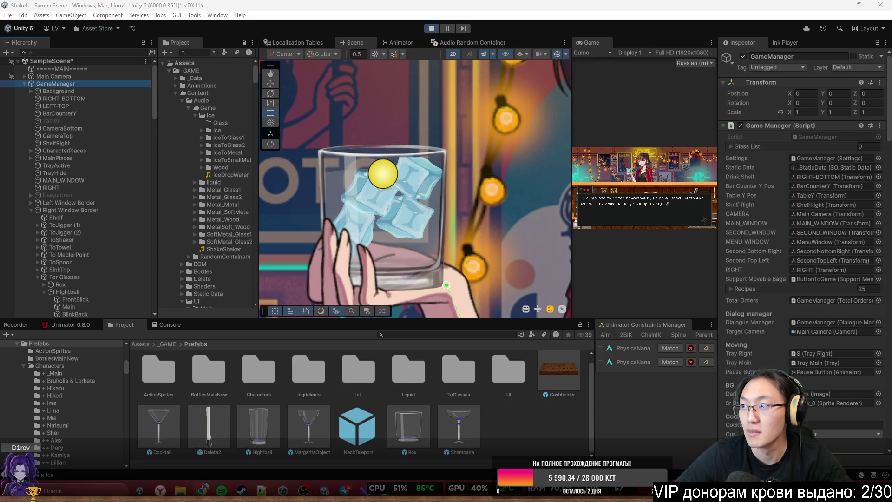
Start renaming the Background object, cancel without changes, and reselect GameManager
{"action": "left_click", "coordinate": [73, 92]}
{"action": "left_click", "coordinate": [77, 88]}
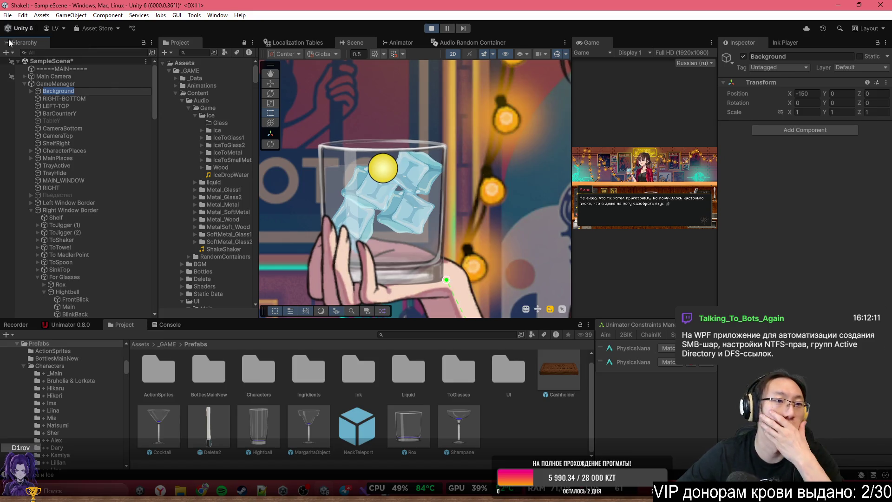
{"action": "key", "text": "Return"}
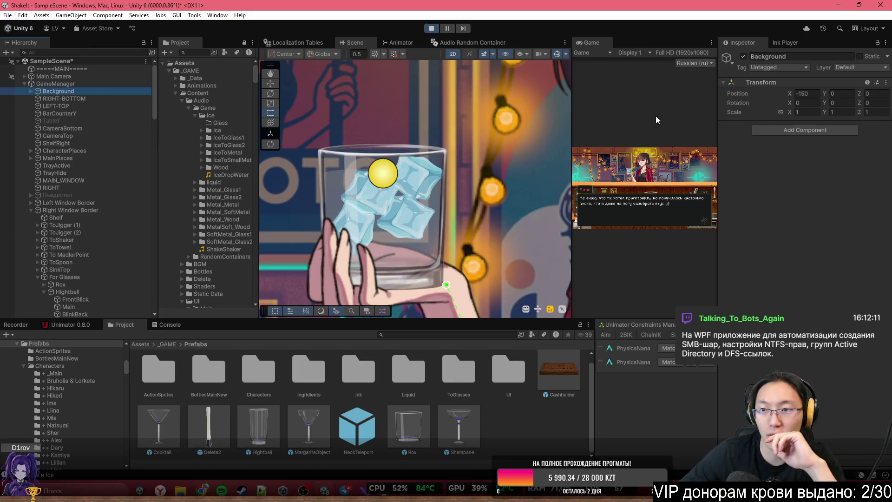
{"action": "left_click", "coordinate": [93, 84]}
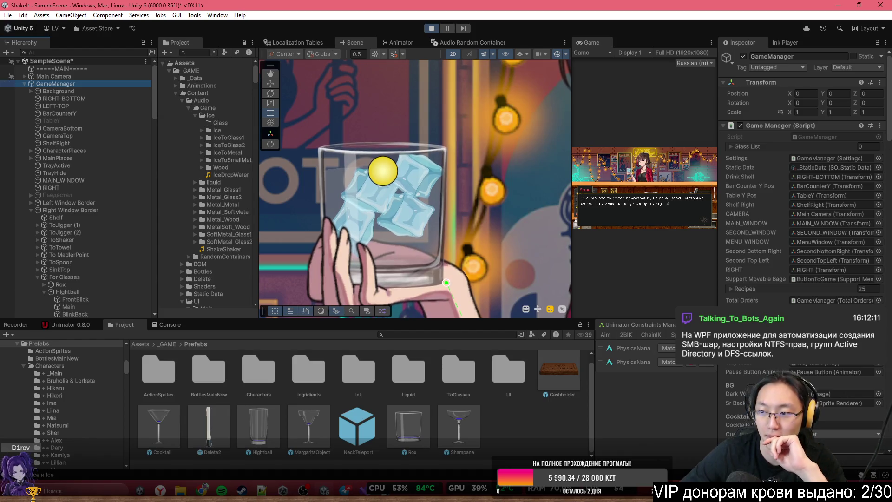
Scroll through GameManager's scripts, trigger ReadPart, and maximize the Game view
{"action": "scroll", "coordinate": [845, 273], "scroll_direction": "down", "scroll_amount": 5}
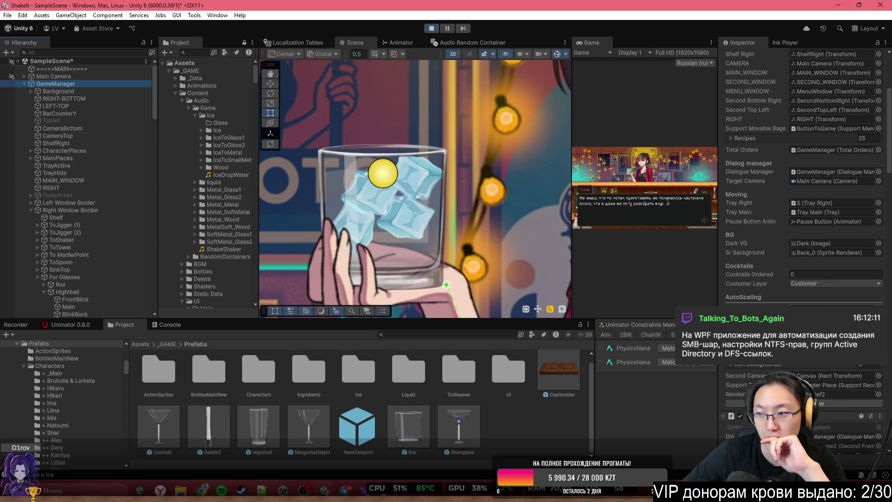
{"action": "scroll", "coordinate": [852, 280], "scroll_direction": "down", "scroll_amount": 5}
{"action": "scroll", "coordinate": [803, 209], "scroll_direction": "down", "scroll_amount": 12}
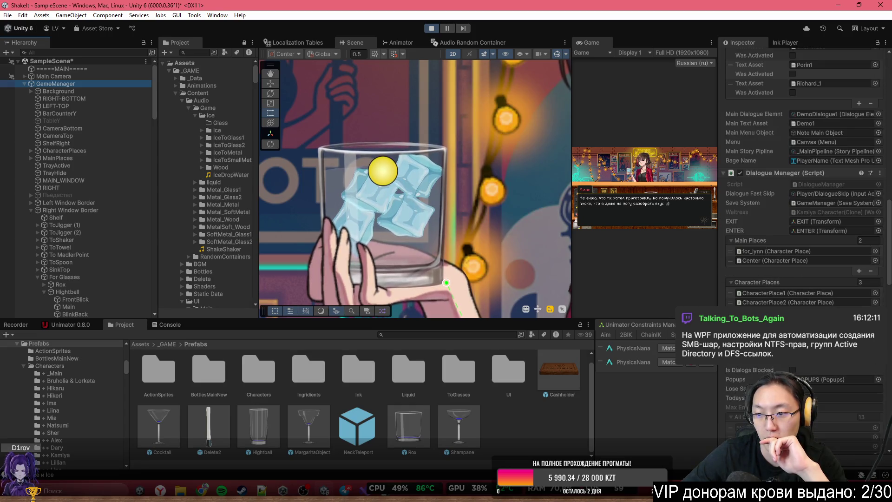
{"action": "scroll", "coordinate": [803, 209], "scroll_direction": "down", "scroll_amount": 15}
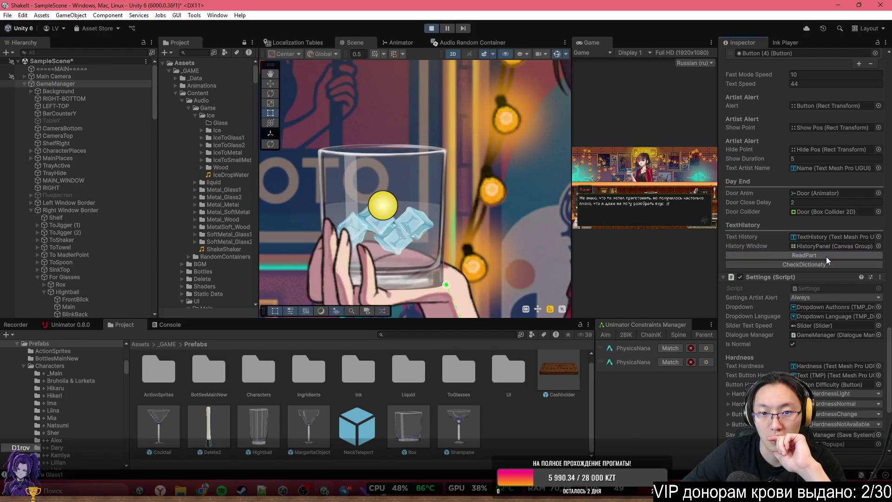
{"action": "left_click", "coordinate": [826, 256]}
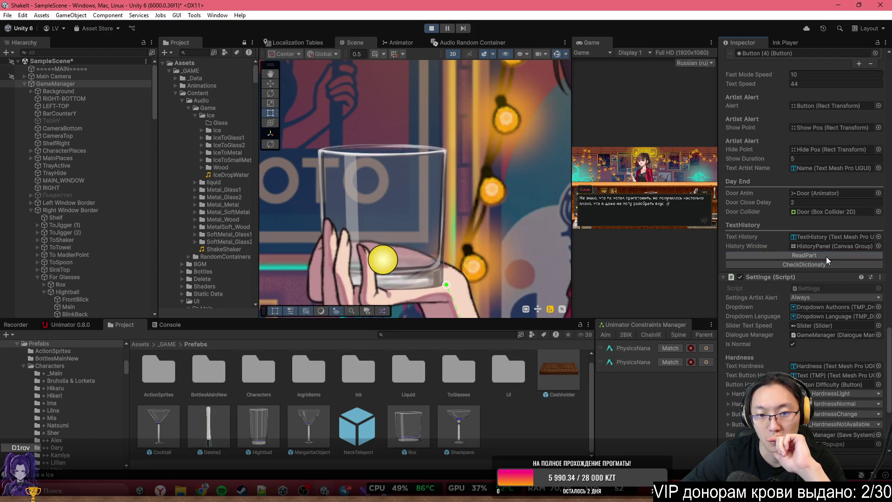
{"action": "scroll", "coordinate": [489, 219], "scroll_direction": "down", "scroll_amount": 5}
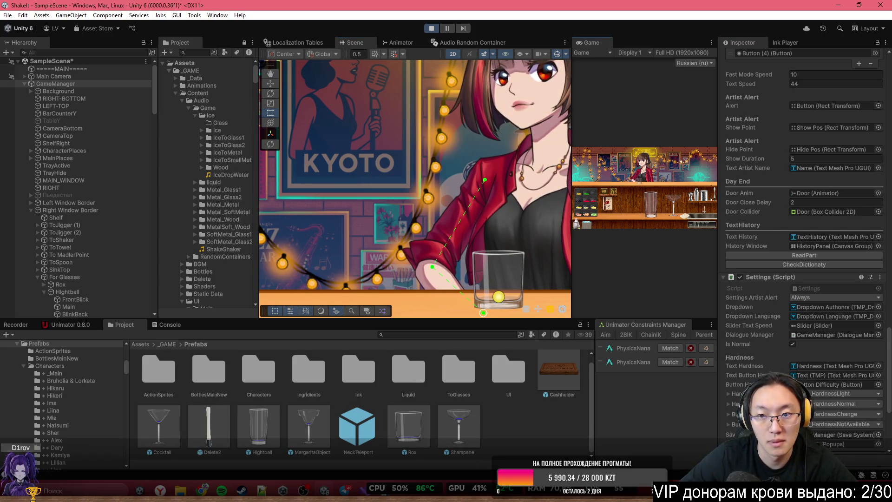
{"action": "double_click", "coordinate": [606, 41]}
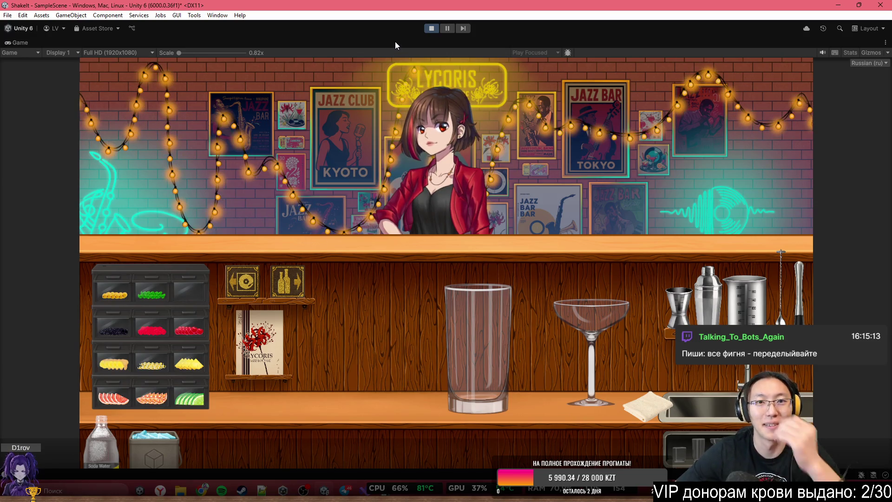
Stop Play mode and return to editing
{"action": "left_click", "coordinate": [431, 29]}
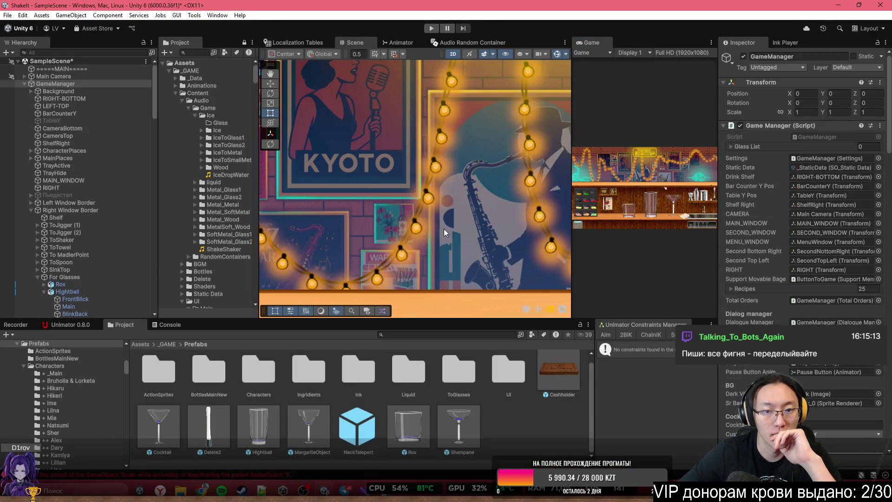
Apply all overrides to the Rox glass prefab, then delete Rox from the scene
{"action": "scroll", "coordinate": [455, 231], "scroll_direction": "down", "scroll_amount": 5}
{"action": "scroll", "coordinate": [511, 239], "scroll_direction": "up", "scroll_amount": 3}
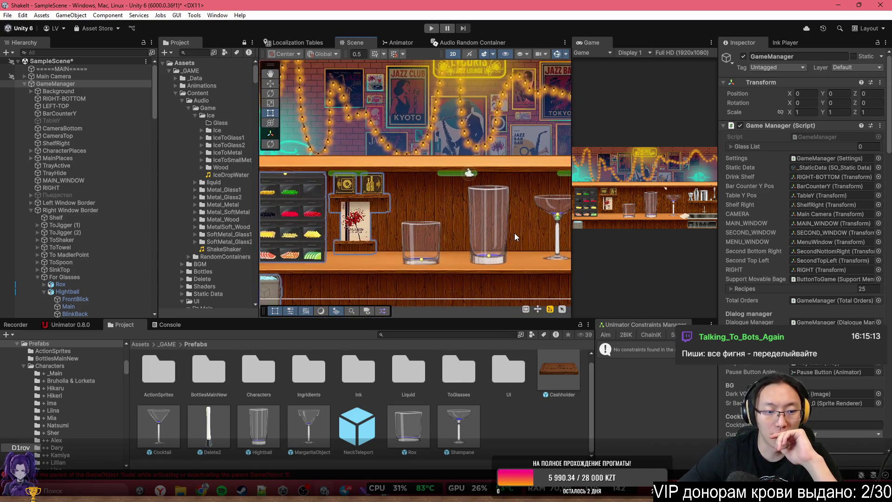
{"action": "scroll", "coordinate": [495, 253], "scroll_direction": "up", "scroll_amount": 2}
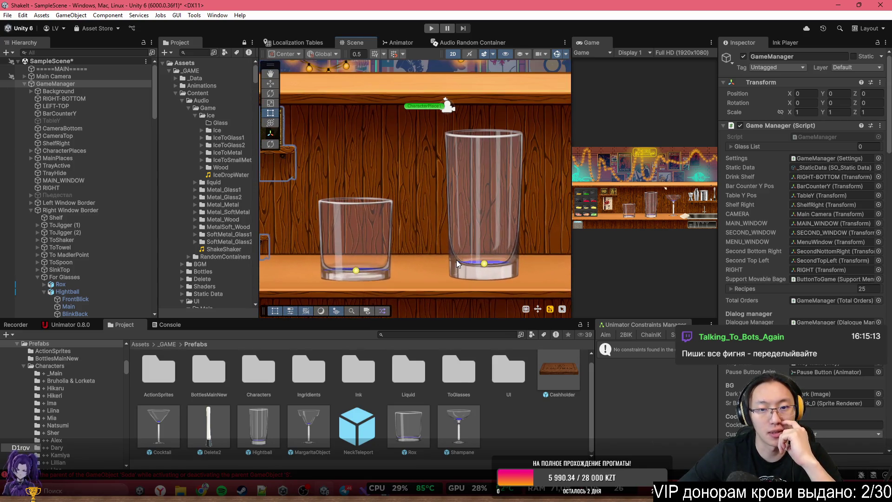
{"action": "left_click", "coordinate": [334, 252]}
{"action": "left_click", "coordinate": [334, 251]}
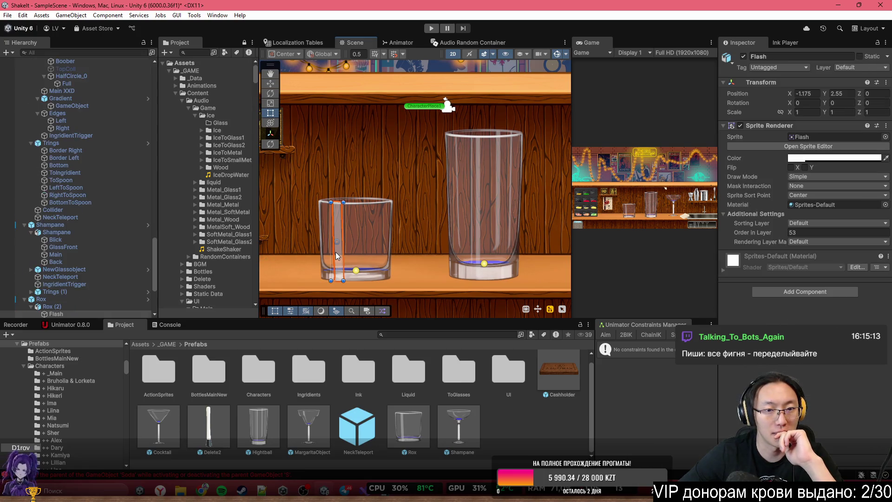
{"action": "left_click", "coordinate": [63, 299]}
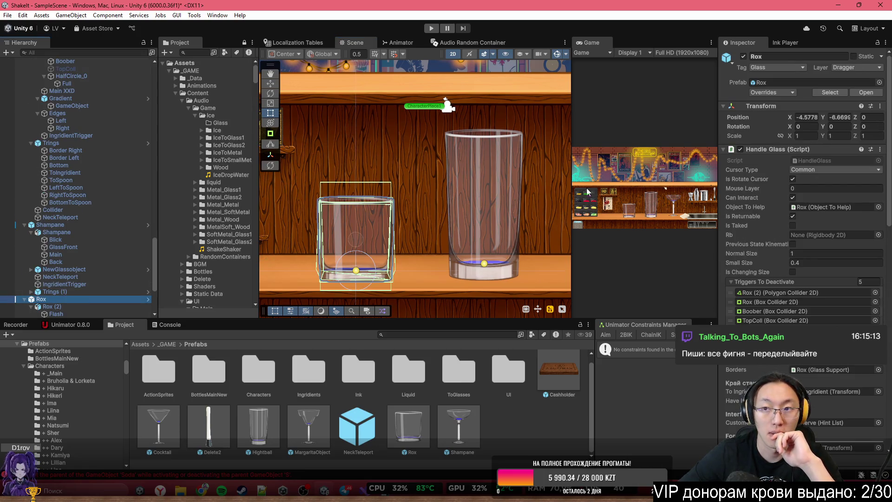
{"action": "left_click", "coordinate": [778, 92]}
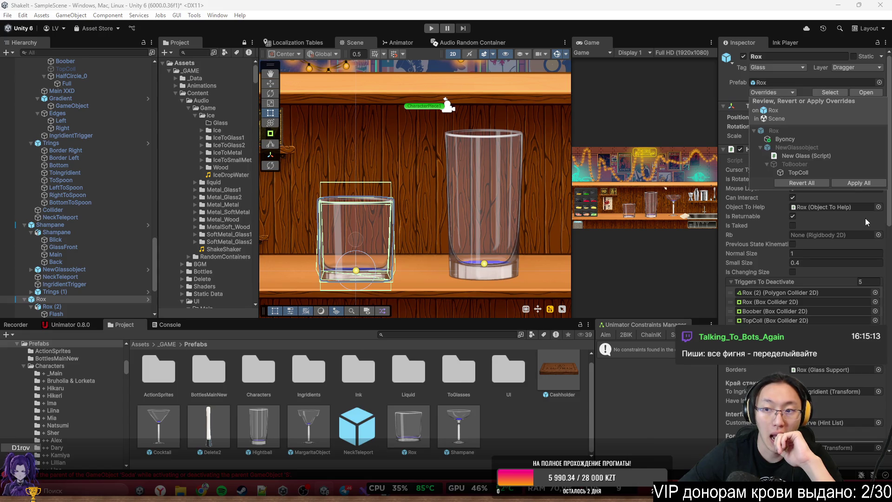
{"action": "left_click", "coordinate": [848, 182]}
{"action": "left_click", "coordinate": [72, 299]}
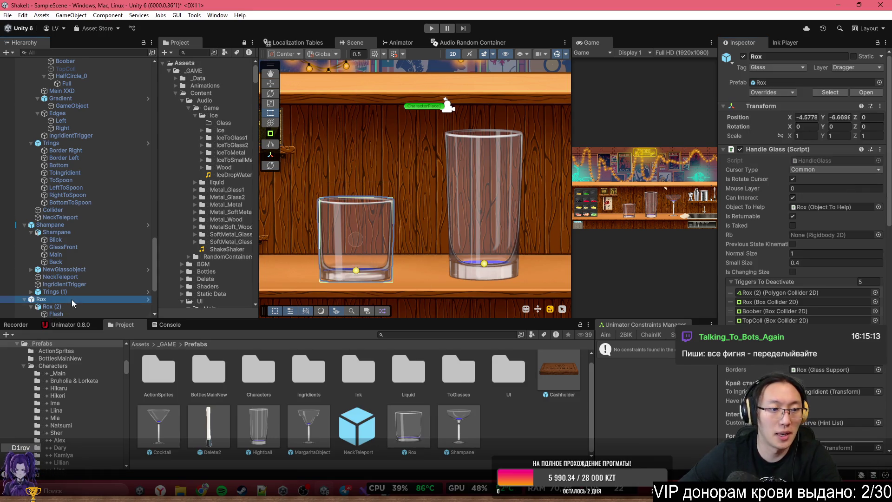
{"action": "key", "text": "Delete"}
Apply all overrides to the Hightball glass prefab and remove it from the scene
{"action": "left_click", "coordinate": [458, 233]}
{"action": "left_click", "coordinate": [464, 236]}
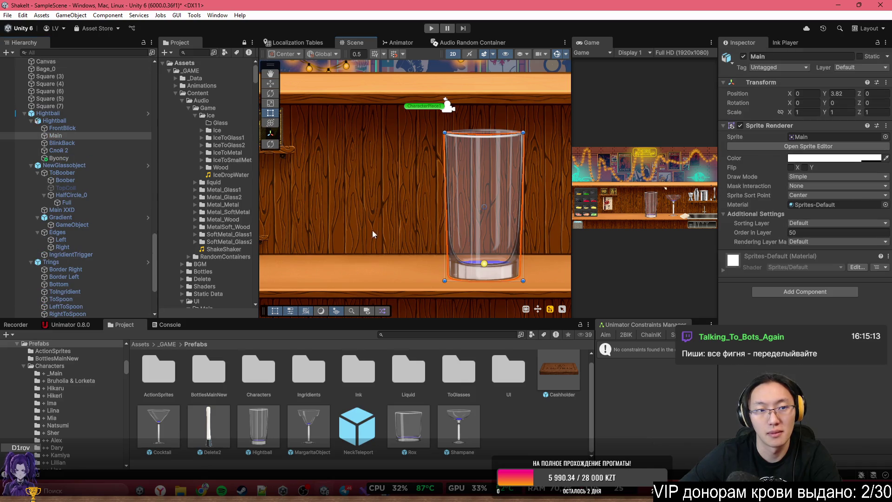
{"action": "left_click", "coordinate": [79, 115]}
{"action": "left_click", "coordinate": [789, 93]}
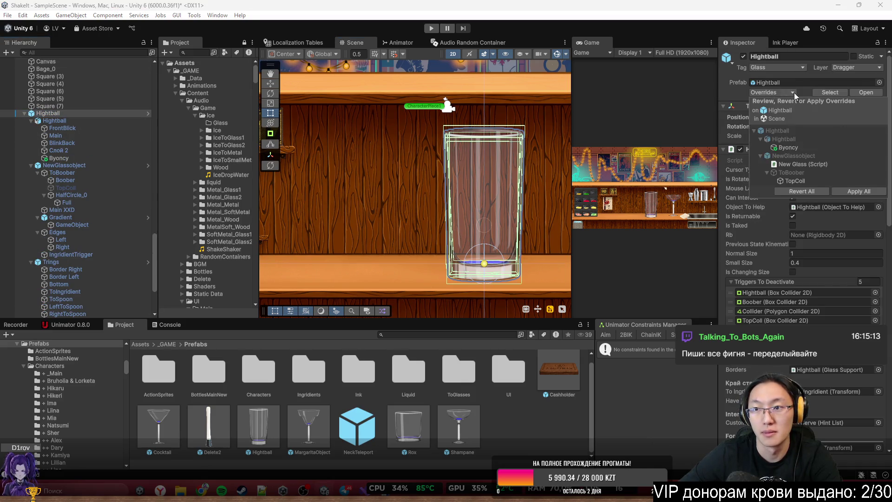
{"action": "left_click", "coordinate": [866, 190]}
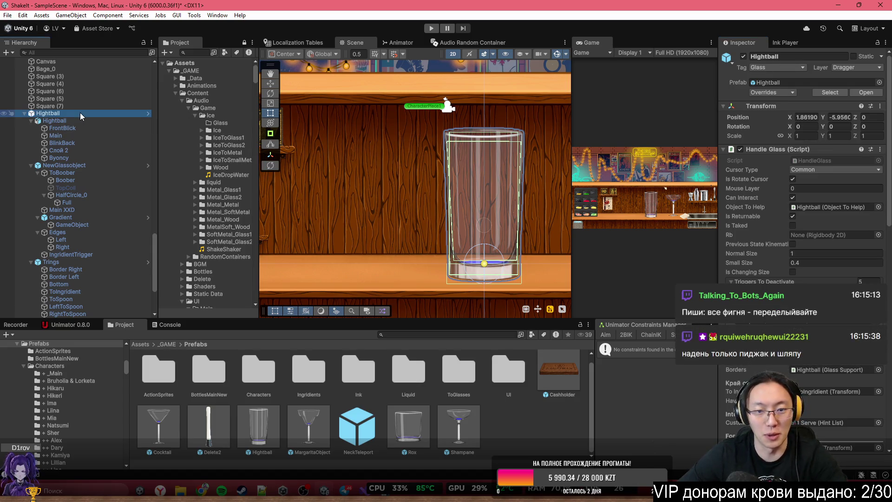
{"action": "key", "text": "h"}
{"action": "key", "text": "Delete"}
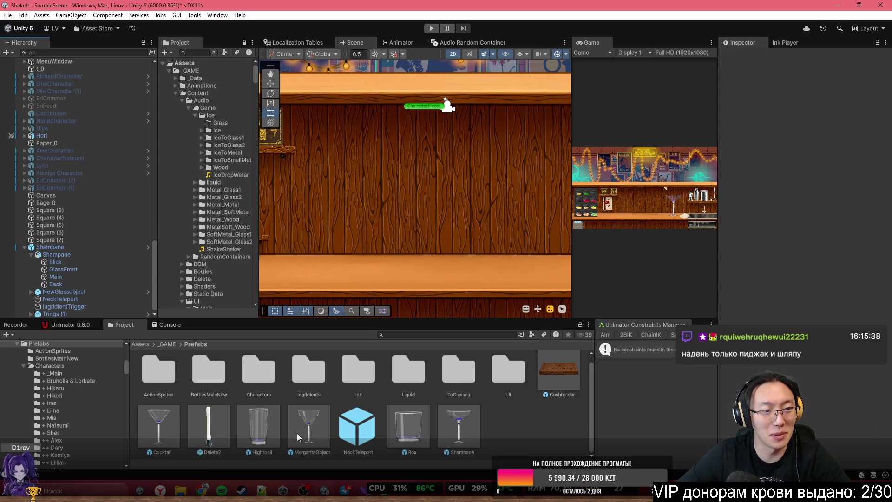
{"action": "mouse_move", "coordinate": [320, 439]}
{"action": "left_mouse_down"}
{"action": "mouse_move", "coordinate": [374, 241]}
{"action": "mouse_move", "coordinate": [375, 203]}
{"action": "left_mouse_up"}
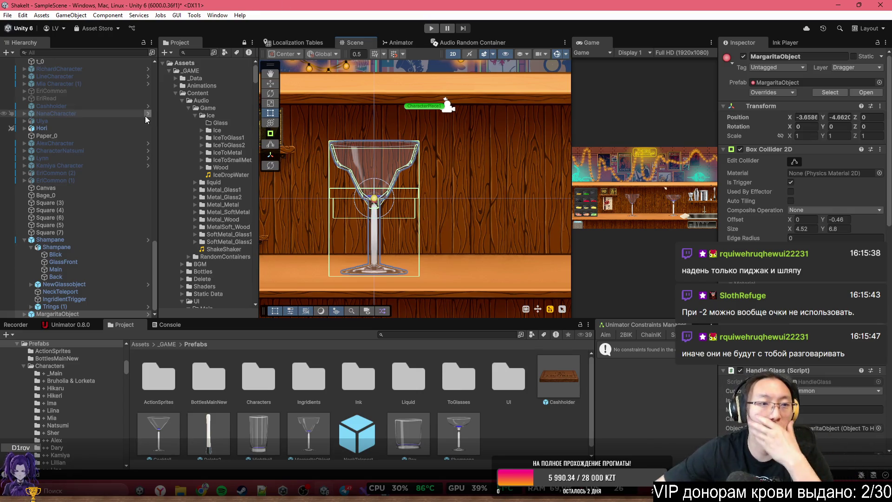
Expand the MargaritaObject hierarchy and deactivate its TopColl collider object
{"action": "left_click", "coordinate": [24, 314]}
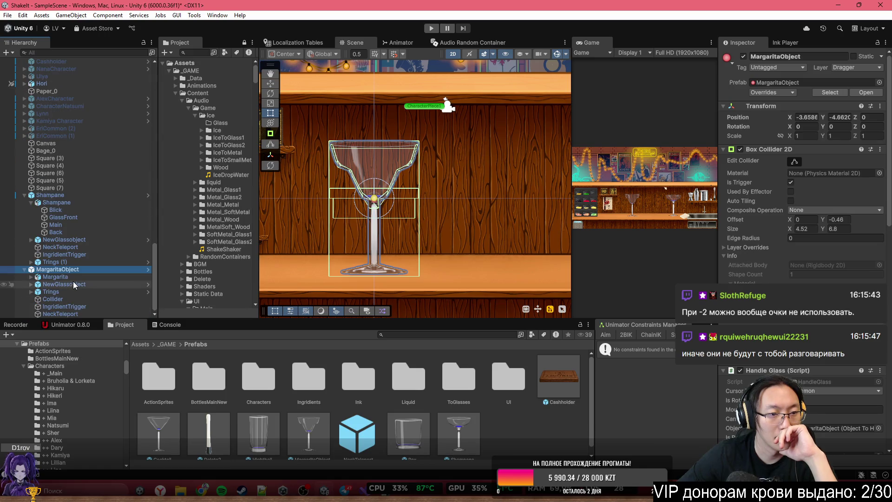
{"action": "left_click", "coordinate": [31, 284]}
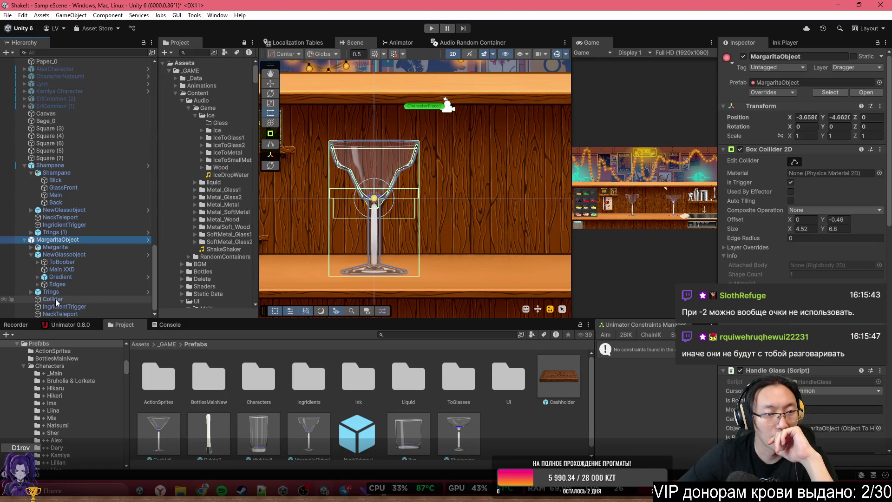
{"action": "left_click", "coordinate": [36, 277]}
{"action": "left_click", "coordinate": [38, 262]}
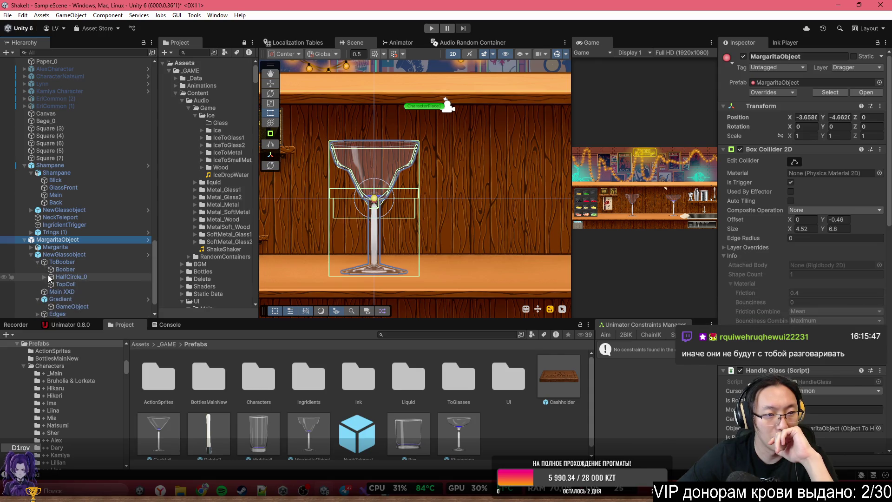
{"action": "left_click", "coordinate": [65, 284]}
{"action": "key", "text": "alt+shift+a"}
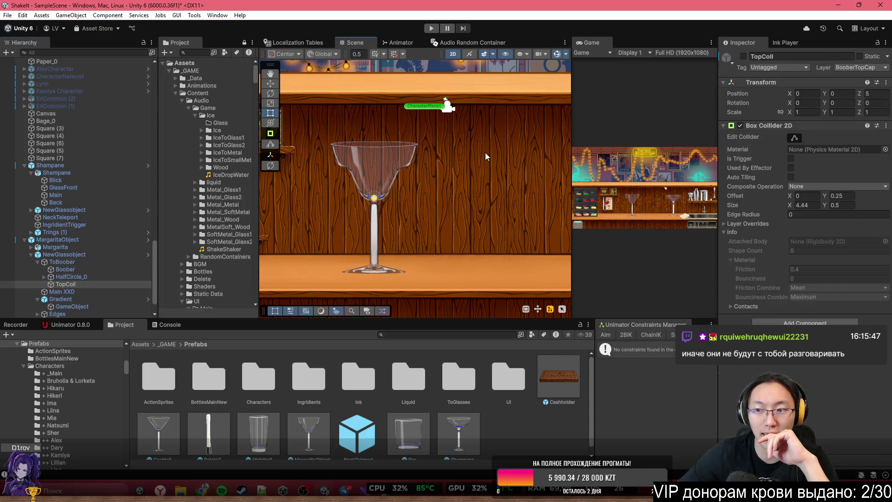
{"action": "scroll", "coordinate": [353, 190], "scroll_direction": "up", "scroll_amount": 5}
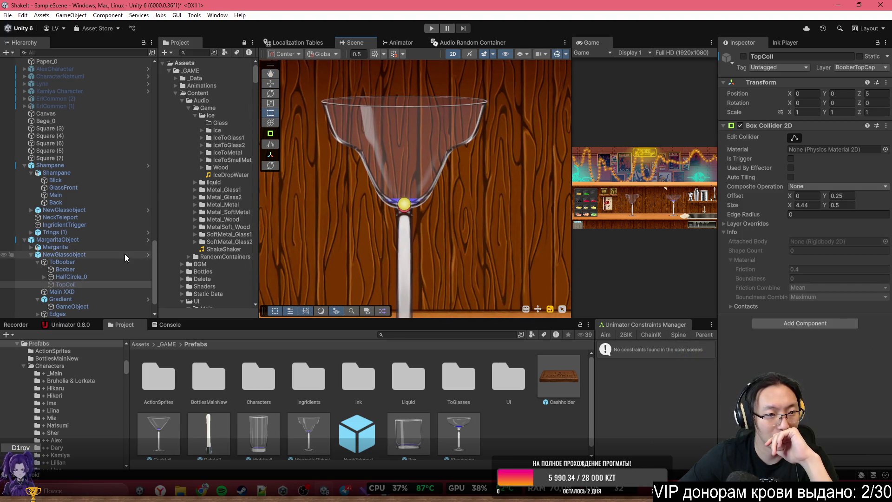
{"action": "left_click", "coordinate": [132, 239]}
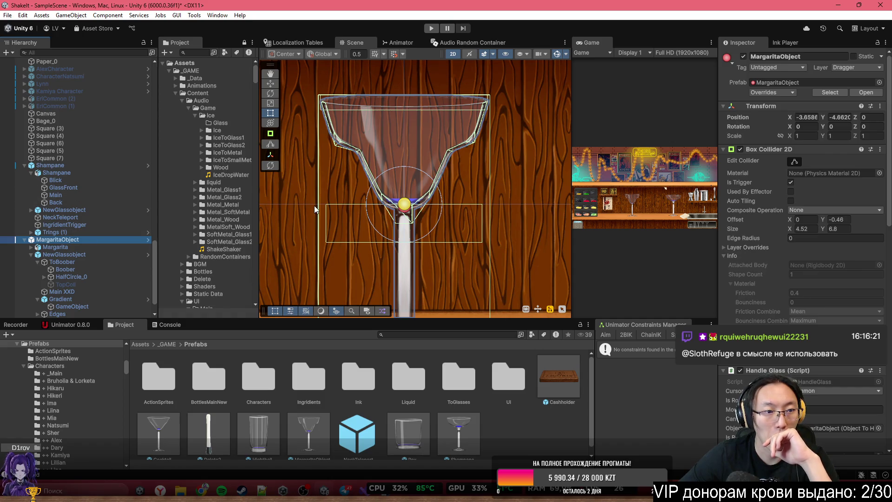
{"action": "scroll", "coordinate": [315, 209], "scroll_direction": "down", "scroll_amount": 5}
Bring in a Rox glass and paste a copy of its Byoncy object directly under MargaritaObject
{"action": "left_click_drag", "start_coordinate": [408, 429], "coordinate": [510, 241]}
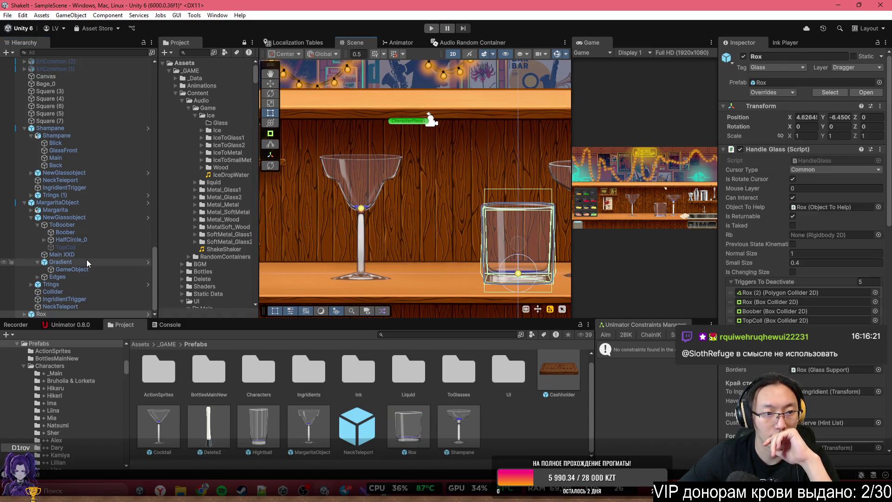
{"action": "left_click", "coordinate": [29, 315]}
{"action": "left_click", "coordinate": [26, 314]}
{"action": "left_click", "coordinate": [65, 285]}
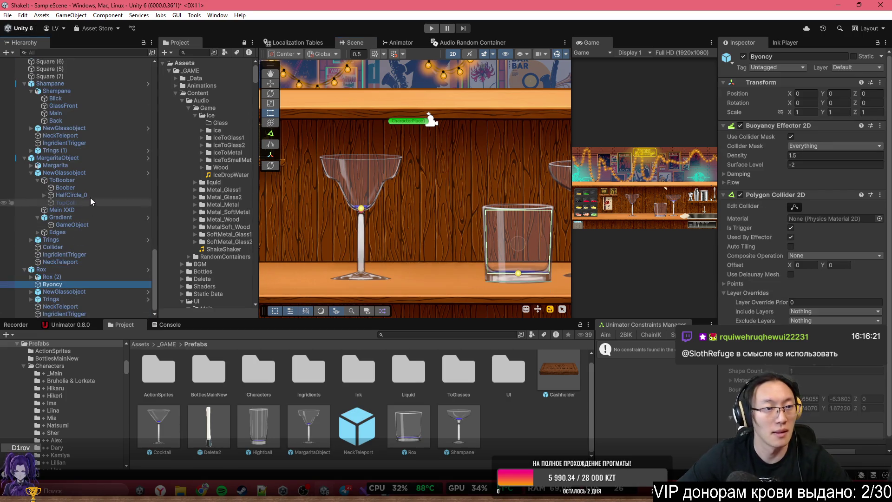
{"action": "left_click", "coordinate": [77, 174]}
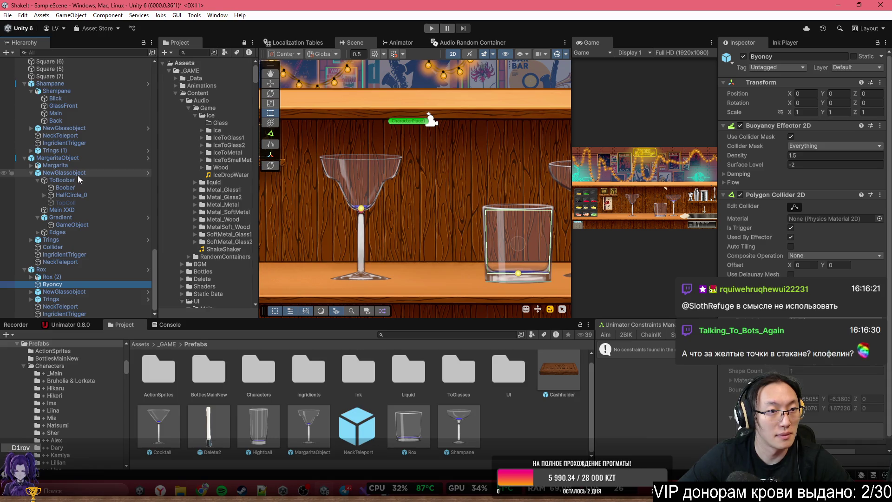
{"action": "key", "text": "ctrl+shift+v"}
{"action": "mouse_move", "coordinate": [50, 238]}
{"action": "left_mouse_down"}
{"action": "mouse_move", "coordinate": [60, 160]}
{"action": "mouse_move", "coordinate": [57, 170]}
{"action": "left_mouse_up"}
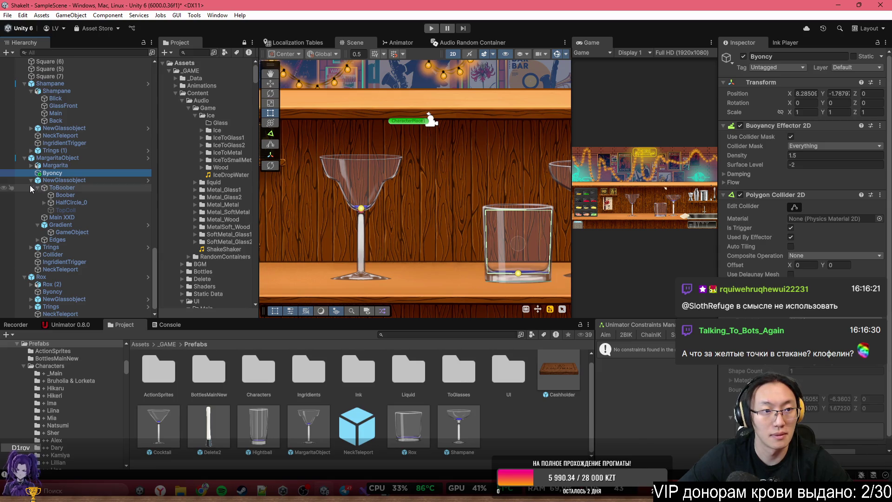
Set the pasted Byoncy's Position X and Y to 0
{"action": "double_click", "coordinate": [807, 93]}
{"action": "type", "text": "0"}
{"action": "double_click", "coordinate": [838, 93]}
{"action": "type", "text": "0"}
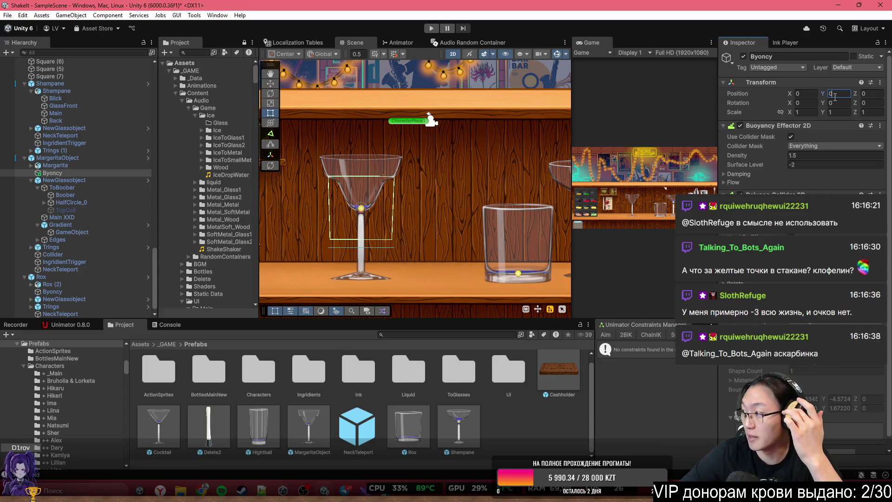
Zoom in on the margarita glass and enter Edit Collider mode on Byoncy's Polygon Collider 2D
{"action": "scroll", "coordinate": [351, 185], "scroll_direction": "up", "scroll_amount": 6}
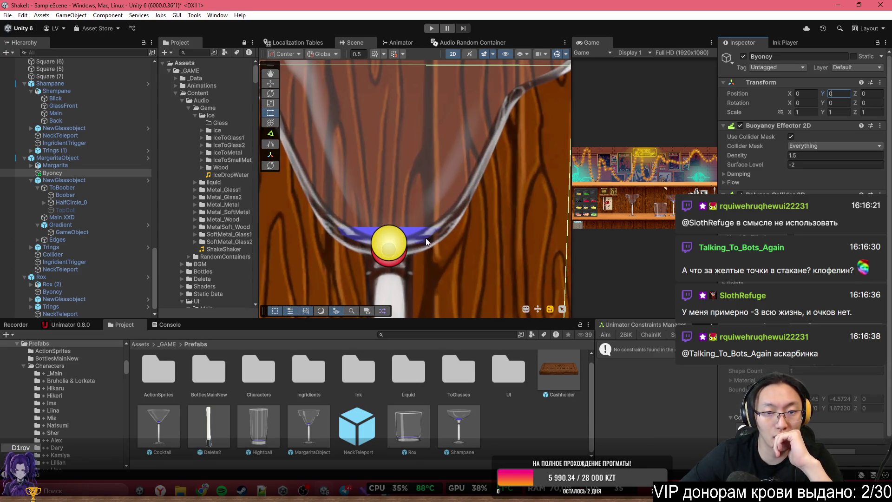
{"action": "scroll", "coordinate": [429, 242], "scroll_direction": "down", "scroll_amount": 3}
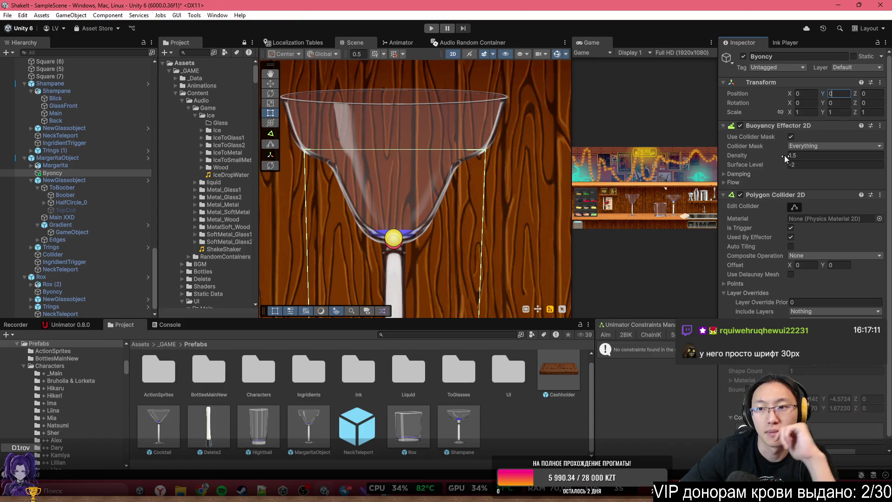
{"action": "left_click", "coordinate": [794, 207]}
{"action": "scroll", "coordinate": [361, 182], "scroll_direction": "up", "scroll_amount": 6}
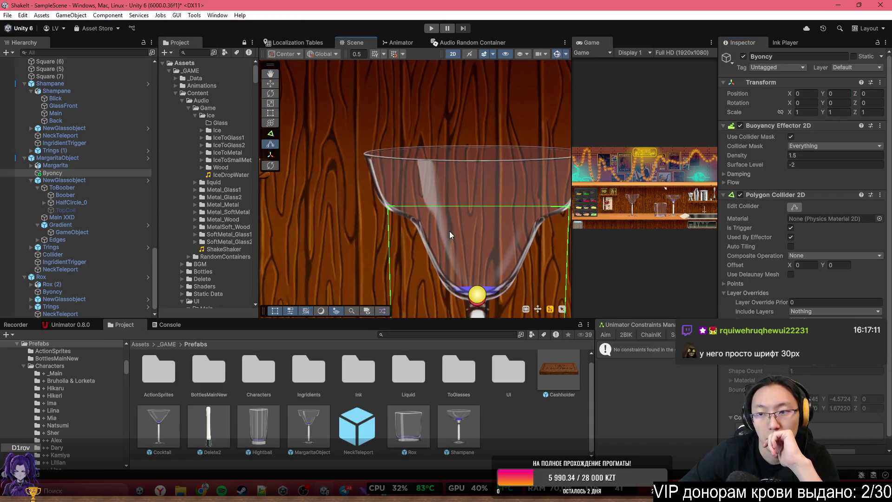
Drag the Byoncy collider's corners to the left rim, left inner wall and glass bottom
{"action": "mouse_move", "coordinate": [370, 210]}
{"action": "left_mouse_down"}
{"action": "mouse_move", "coordinate": [342, 141]}
{"action": "mouse_move", "coordinate": [348, 158]}
{"action": "mouse_move", "coordinate": [343, 140]}
{"action": "mouse_move", "coordinate": [344, 148]}
{"action": "left_mouse_up"}
{"action": "scroll", "coordinate": [460, 204], "scroll_direction": "down", "scroll_amount": 3}
{"action": "scroll", "coordinate": [491, 227], "scroll_direction": "up", "scroll_amount": 4}
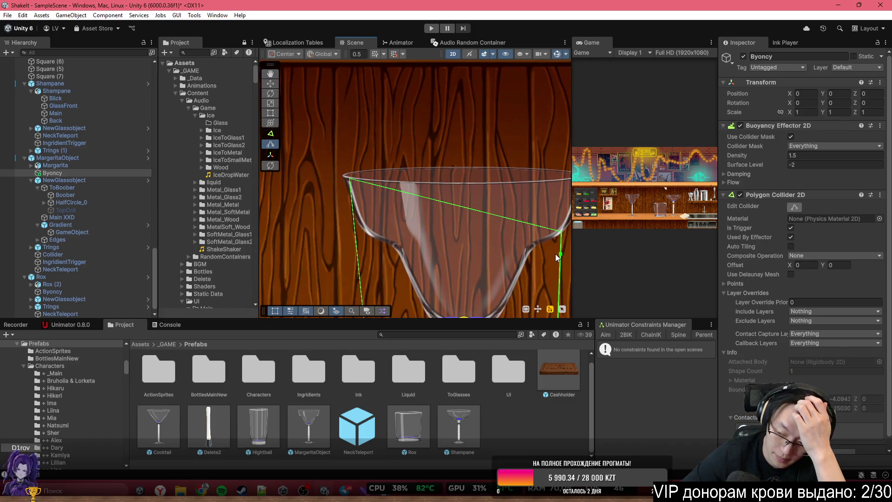
{"action": "mouse_move", "coordinate": [555, 253]}
{"action": "left_mouse_down"}
{"action": "mouse_move", "coordinate": [488, 235]}
{"action": "mouse_move", "coordinate": [510, 160]}
{"action": "left_mouse_up"}
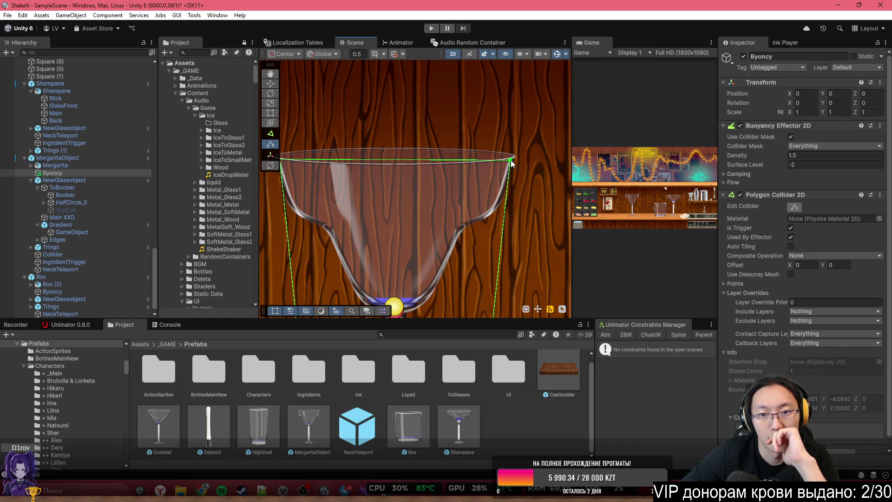
{"action": "scroll", "coordinate": [469, 263], "scroll_direction": "down", "scroll_amount": 4}
{"action": "left_click_drag", "start_coordinate": [443, 202], "coordinate": [440, 177]}
{"action": "left_click_drag", "start_coordinate": [364, 257], "coordinate": [384, 164]}
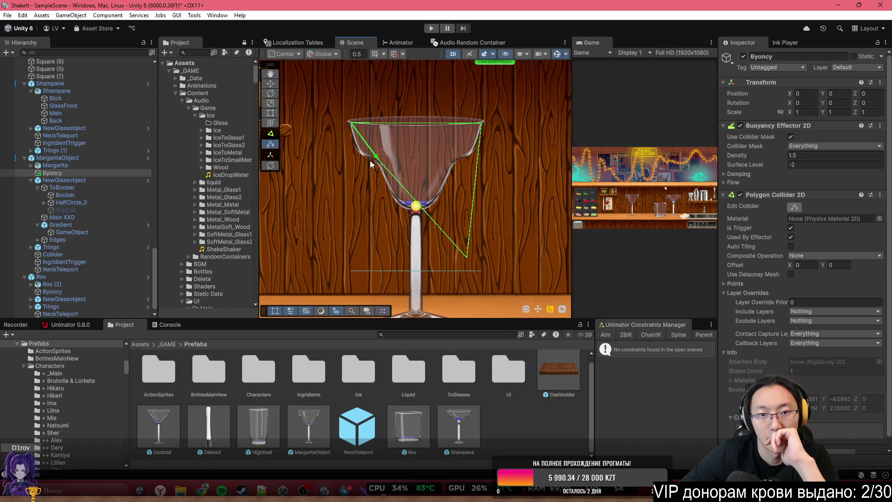
{"action": "scroll", "coordinate": [374, 165], "scroll_direction": "up", "scroll_amount": 2}
{"action": "mouse_move", "coordinate": [484, 280]}
{"action": "left_mouse_down"}
{"action": "mouse_move", "coordinate": [464, 246]}
{"action": "mouse_move", "coordinate": [423, 216]}
{"action": "mouse_move", "coordinate": [427, 222]}
{"action": "left_mouse_up"}
Add collider points along the glass's right wall so the polygon follows the bowl
{"action": "scroll", "coordinate": [483, 163], "scroll_direction": "up", "scroll_amount": 3}
{"action": "left_click_drag", "start_coordinate": [483, 149], "coordinate": [498, 157]}
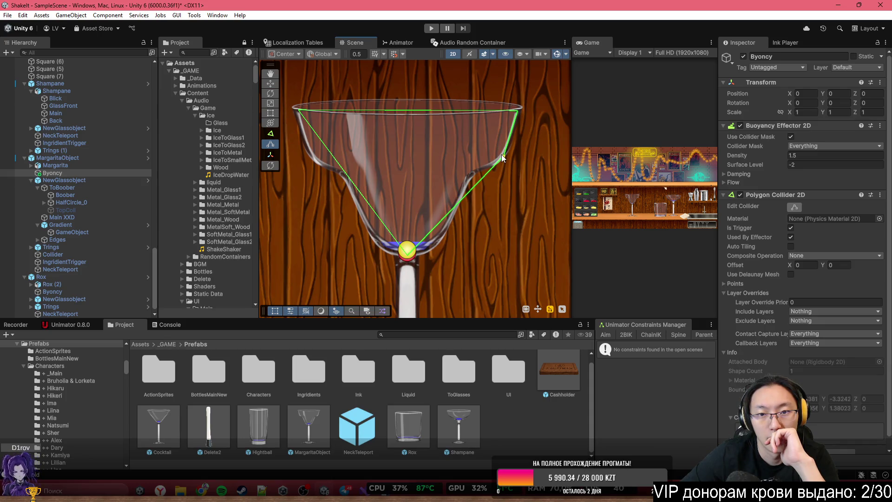
{"action": "left_click_drag", "start_coordinate": [478, 194], "coordinate": [472, 180]}
{"action": "mouse_move", "coordinate": [436, 247]}
{"action": "left_mouse_down"}
{"action": "mouse_move", "coordinate": [441, 253]}
{"action": "mouse_move", "coordinate": [382, 253]}
{"action": "left_mouse_up"}
{"action": "right_click", "coordinate": [332, 219]}
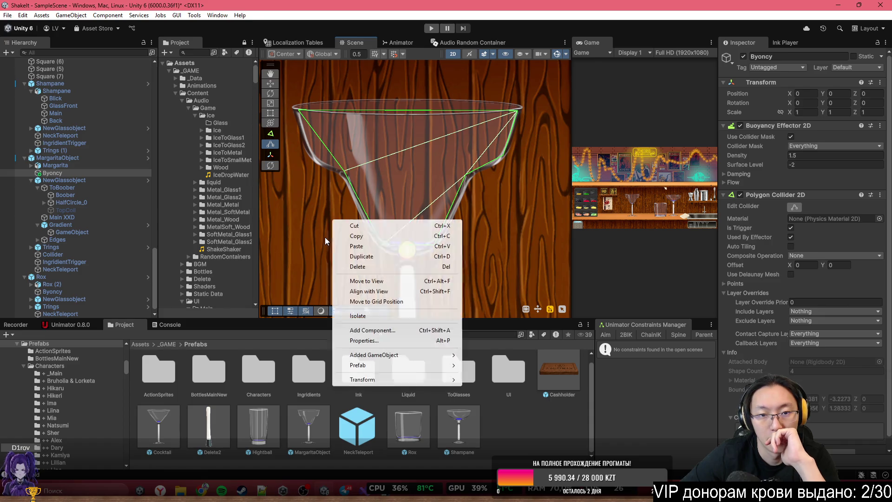
{"action": "left_click", "coordinate": [77, 174]}
{"action": "left_click", "coordinate": [70, 158]}
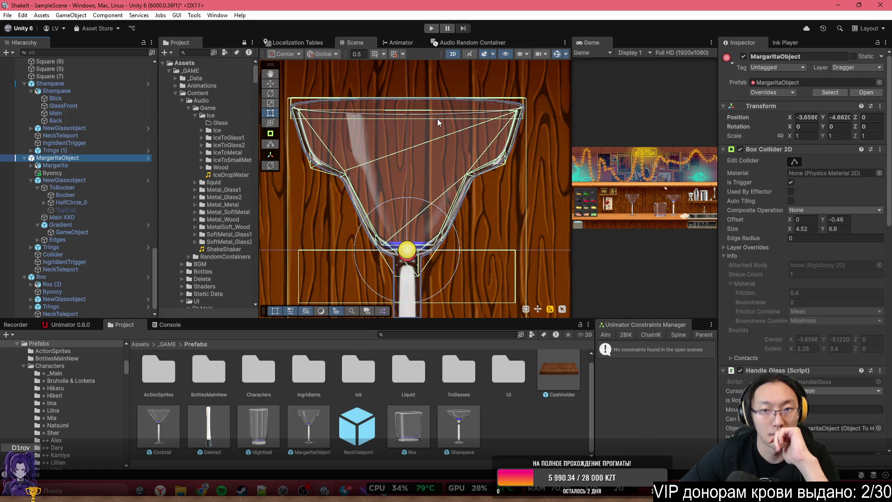
{"action": "scroll", "coordinate": [441, 131], "scroll_direction": "down", "scroll_amount": 1}
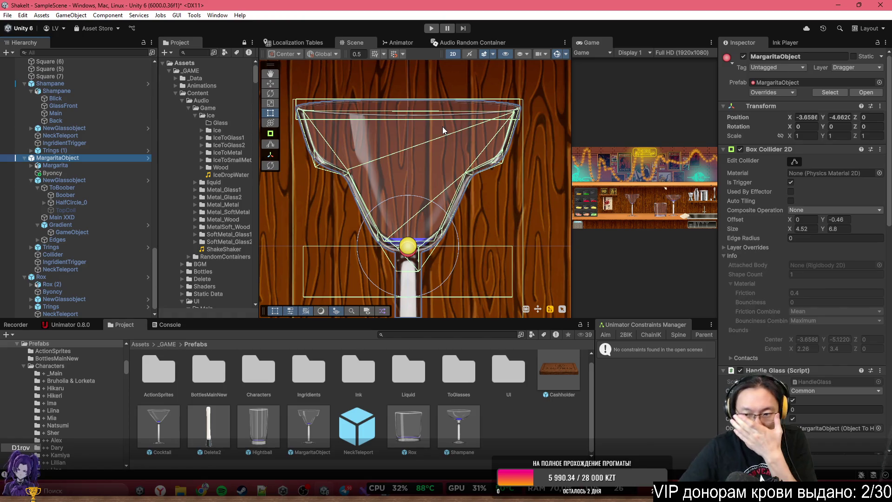
{"action": "scroll", "coordinate": [827, 297], "scroll_direction": "down", "scroll_amount": 15}
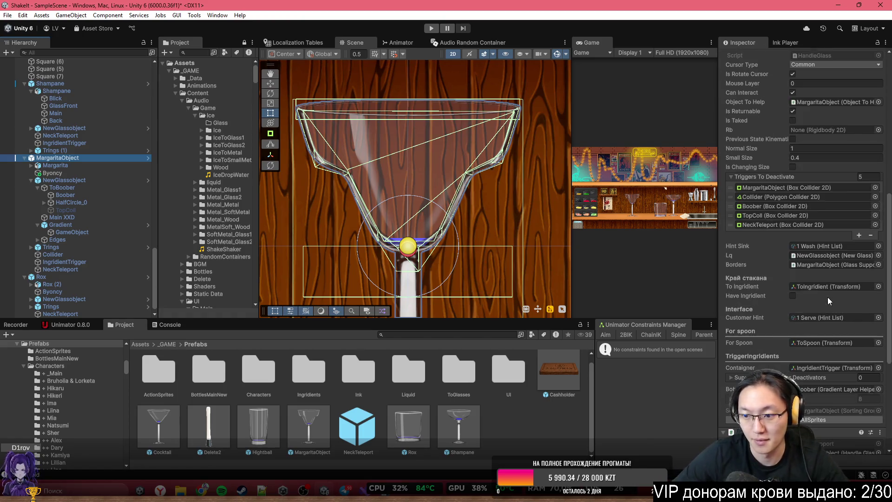
{"action": "left_click", "coordinate": [111, 180]}
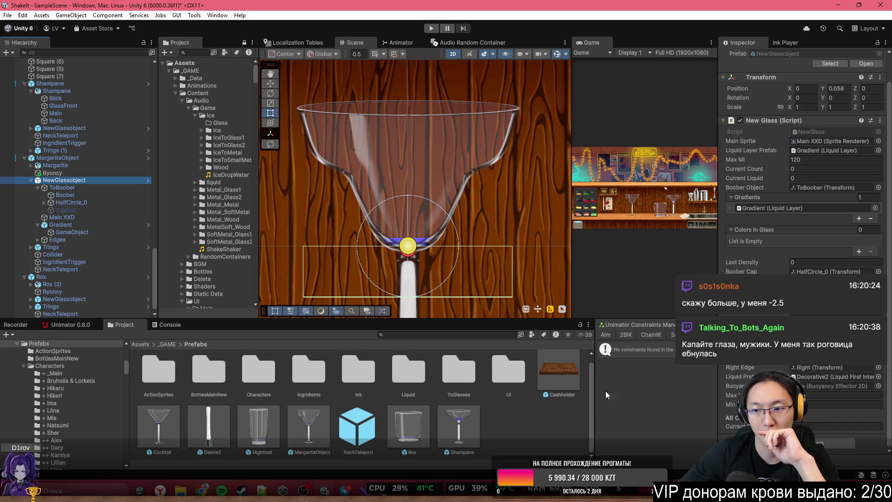
Assign Byoncy to the New Glass Buoyancy slot and lower its Surface Level to -0.14
{"action": "left_click_drag", "start_coordinate": [103, 177], "coordinate": [836, 386]}
{"action": "left_click", "coordinate": [95, 173]}
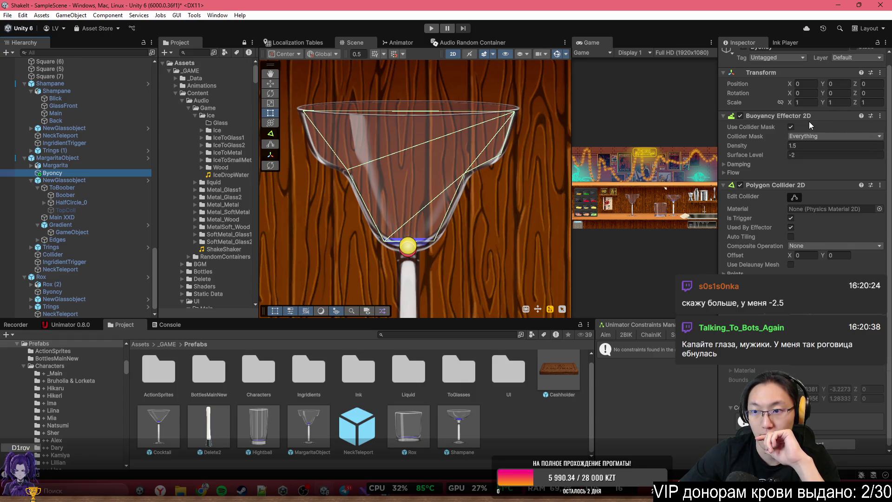
{"action": "mouse_move", "coordinate": [779, 153]}
{"action": "left_mouse_down"}
{"action": "mouse_move", "coordinate": [764, 153]}
{"action": "mouse_move", "coordinate": [850, 154]}
{"action": "mouse_move", "coordinate": [842, 154]}
{"action": "left_mouse_up"}
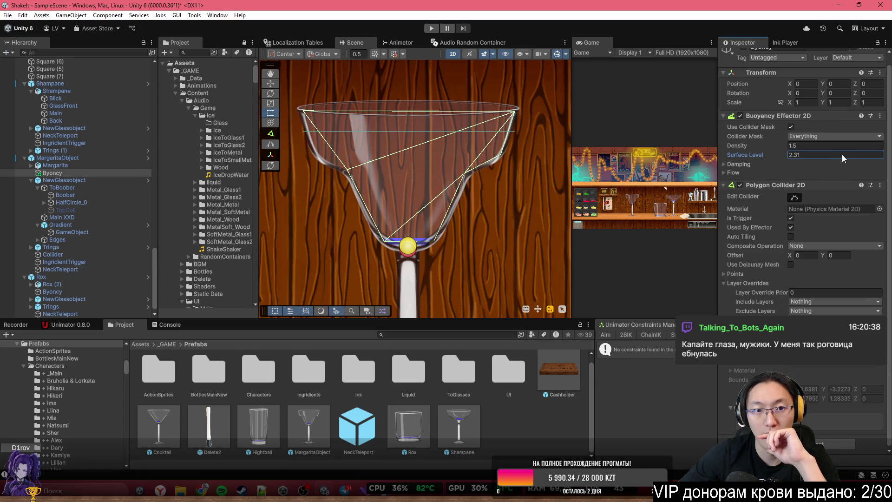
{"action": "left_click", "coordinate": [842, 154]}
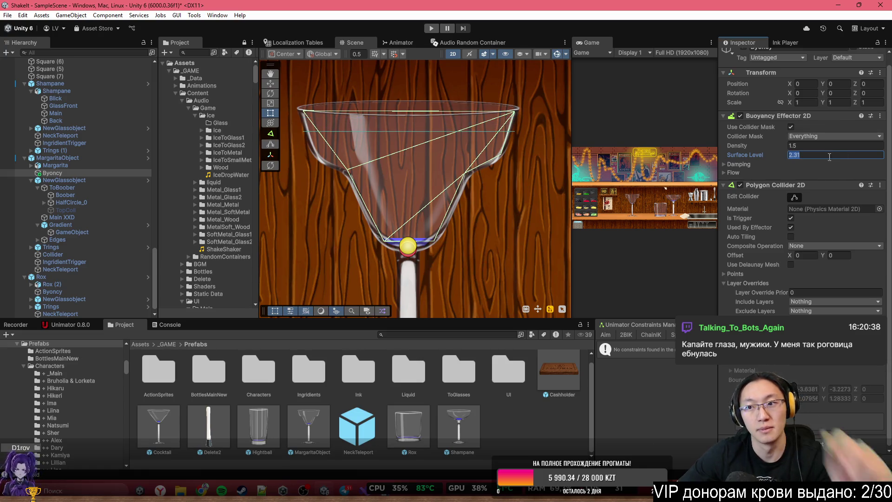
{"action": "left_click", "coordinate": [98, 181]}
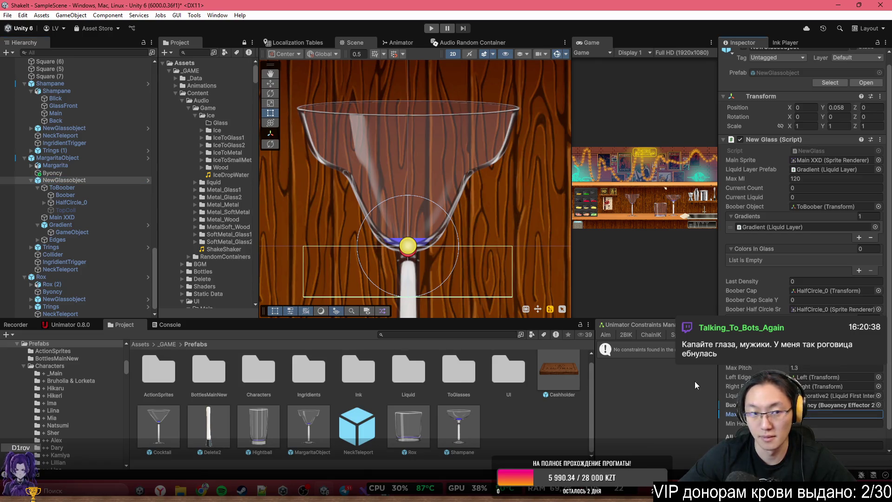
{"action": "left_click", "coordinate": [118, 173]}
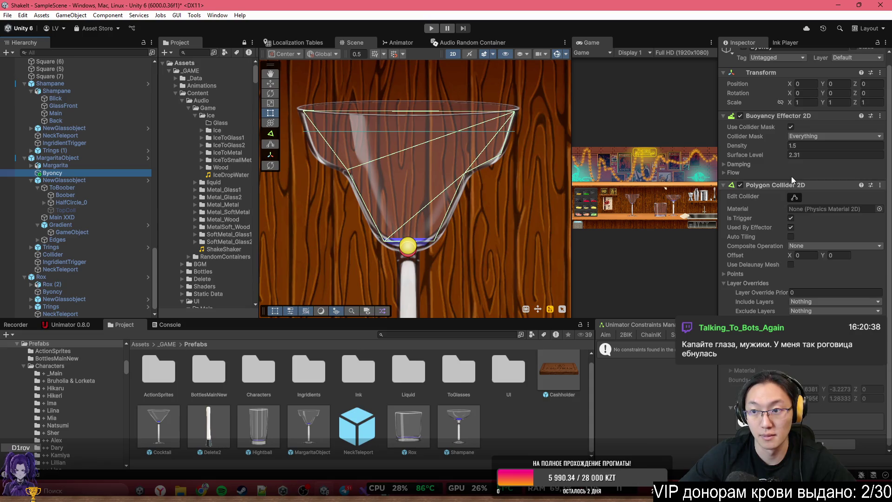
{"action": "left_click_drag", "start_coordinate": [773, 154], "coordinate": [743, 157]}
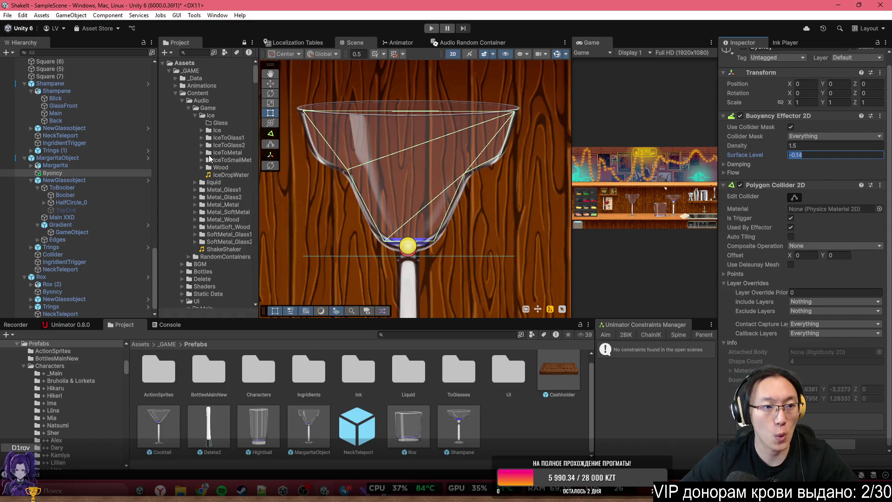
{"action": "left_click", "coordinate": [77, 183]}
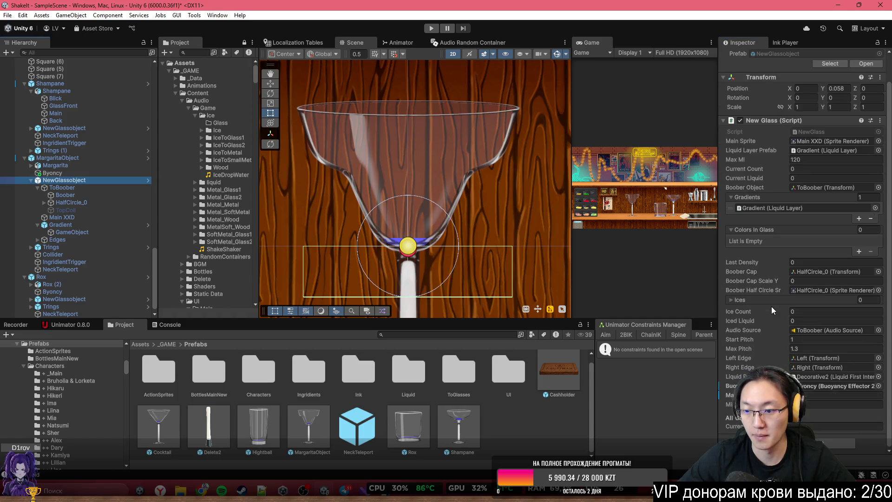
{"action": "left_click", "coordinate": [829, 404]}
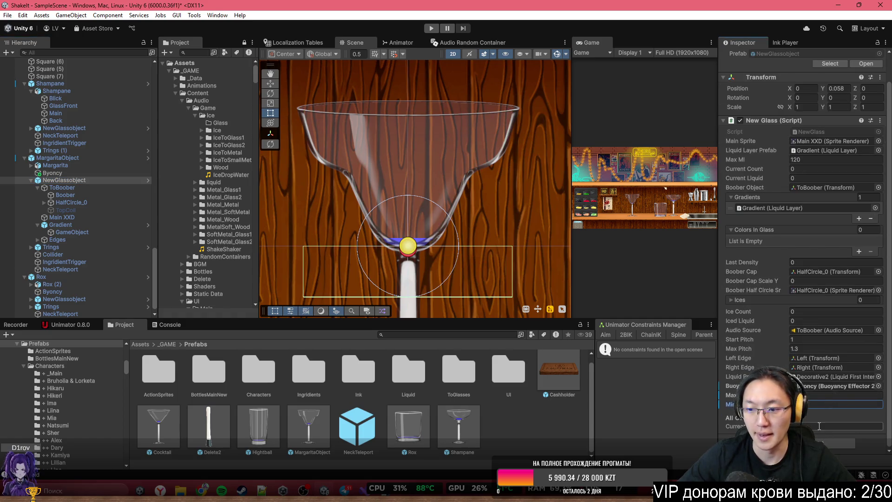
Apply all overrides to the MargaritaObject prefab
{"action": "left_click", "coordinate": [111, 160]}
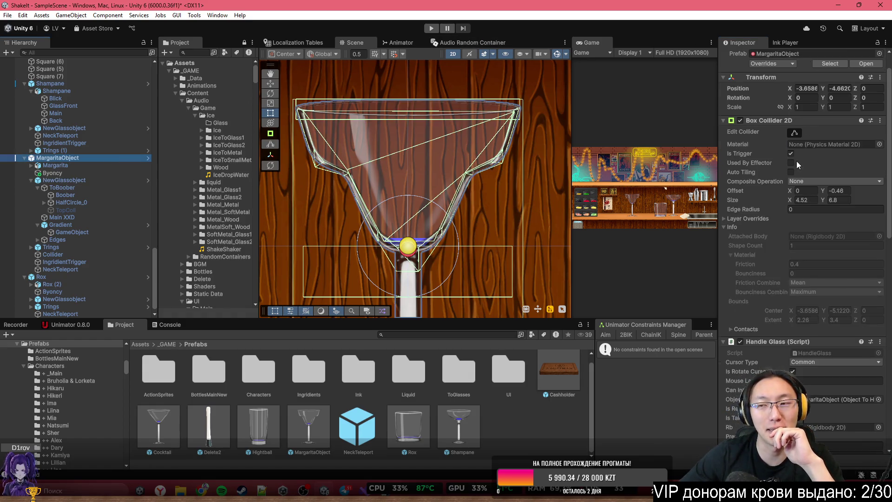
{"action": "scroll", "coordinate": [797, 165], "scroll_direction": "up", "scroll_amount": 2}
{"action": "left_click", "coordinate": [772, 92]}
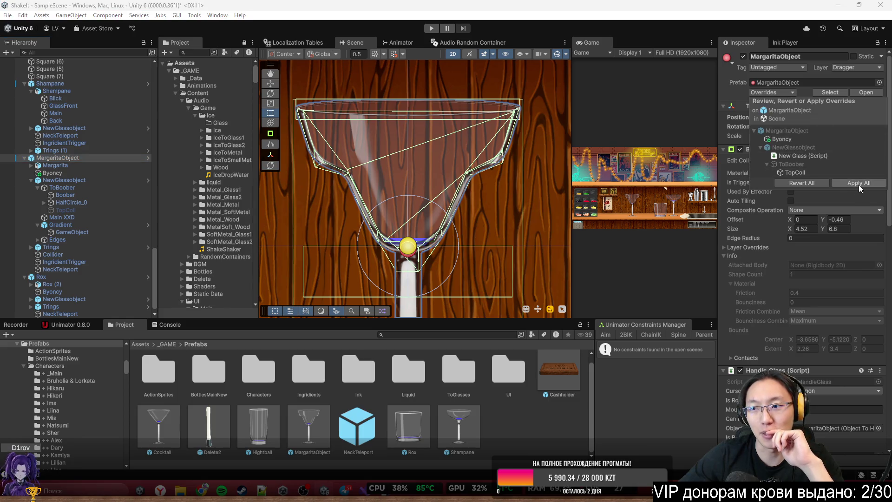
{"action": "left_click", "coordinate": [858, 183]}
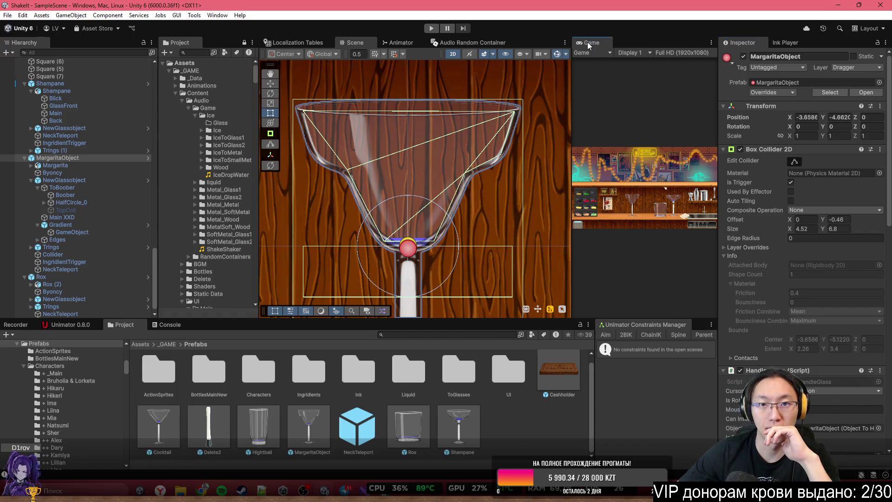
Maximize the Game view, enter Play mode, pick the cyan notebook and skip dialogue to the bar
{"action": "double_click", "coordinate": [587, 42]}
{"action": "left_click", "coordinate": [433, 29]}
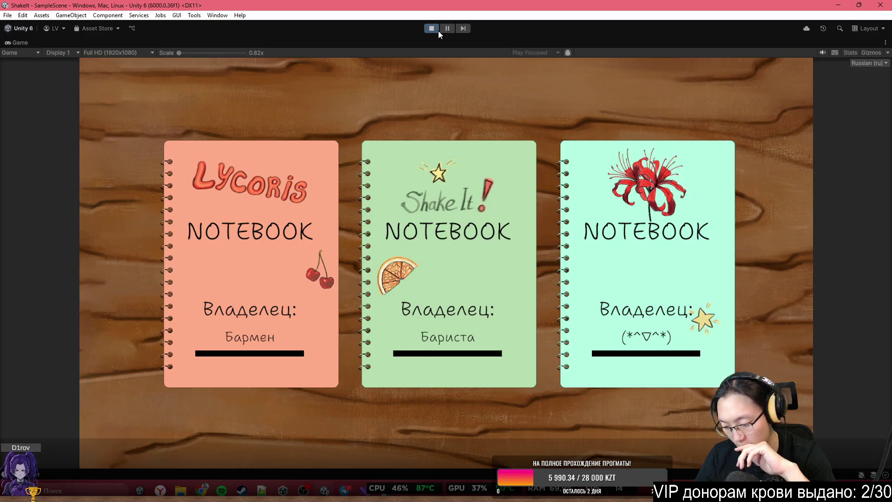
{"action": "left_click", "coordinate": [544, 147]}
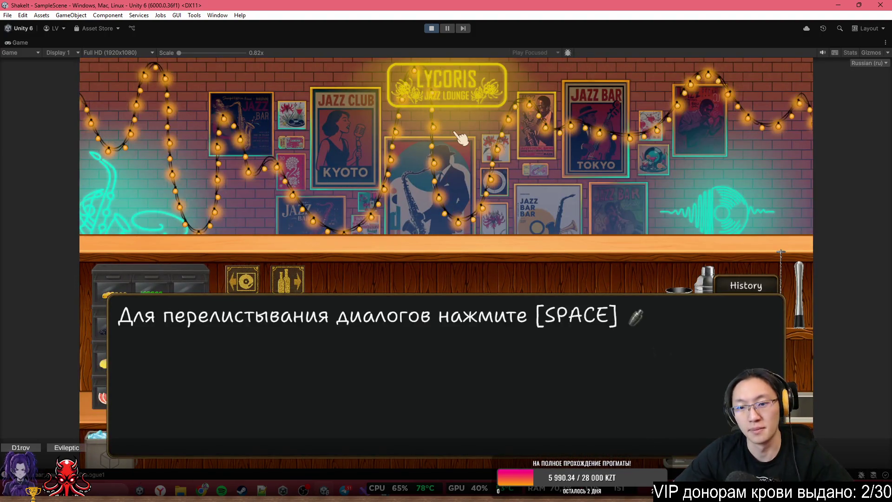
{"action": "key", "text": "space"}
{"action": "left_click", "coordinate": [478, 246]}
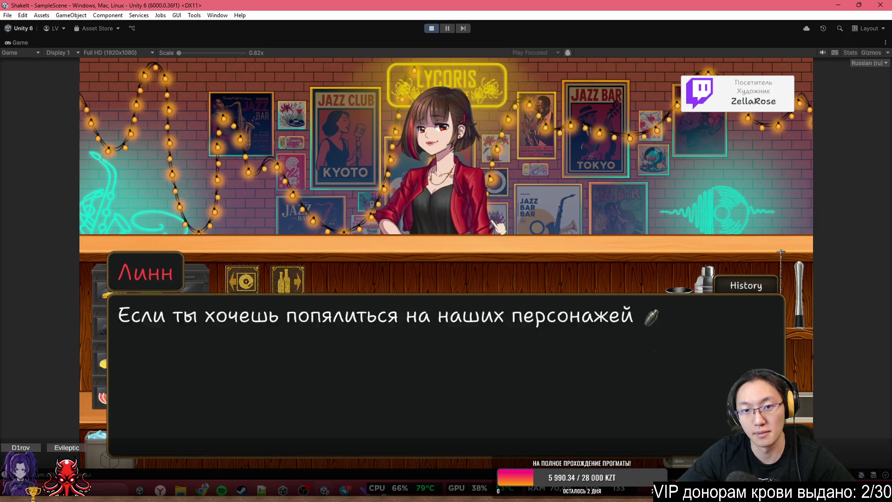
{"action": "left_click", "coordinate": [503, 120]}
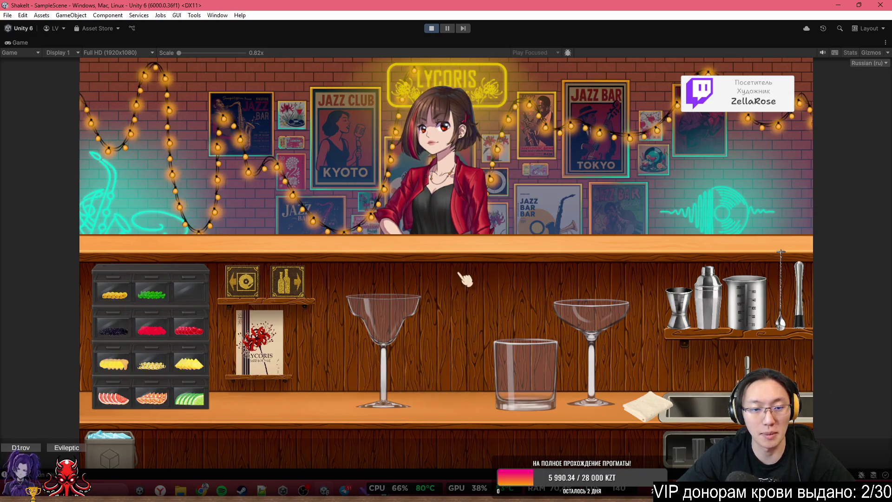
Drop an ice cube into the margarita glass and pour Senku Cola into it
{"action": "mouse_move", "coordinate": [110, 438]}
{"action": "left_mouse_down"}
{"action": "mouse_move", "coordinate": [378, 274]}
{"action": "mouse_move", "coordinate": [455, 244]}
{"action": "left_mouse_up"}
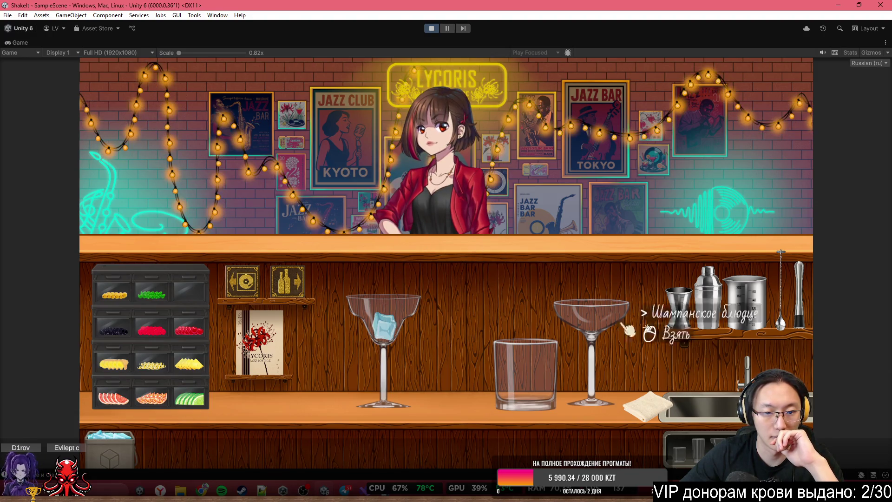
{"action": "left_click", "coordinate": [297, 291]}
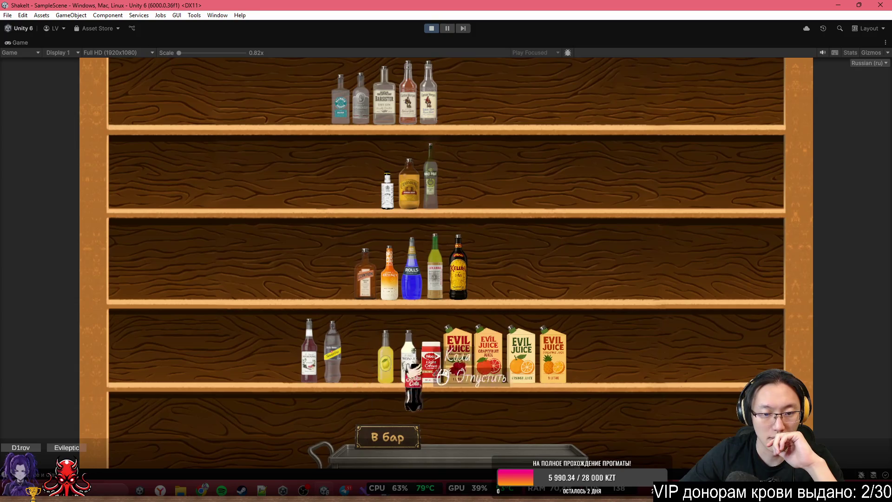
{"action": "left_click", "coordinate": [370, 436]}
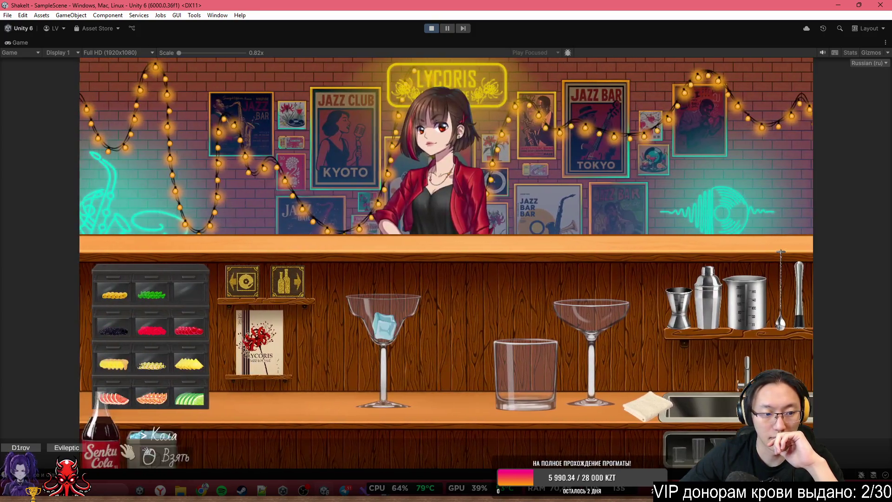
{"action": "left_click", "coordinate": [385, 302]}
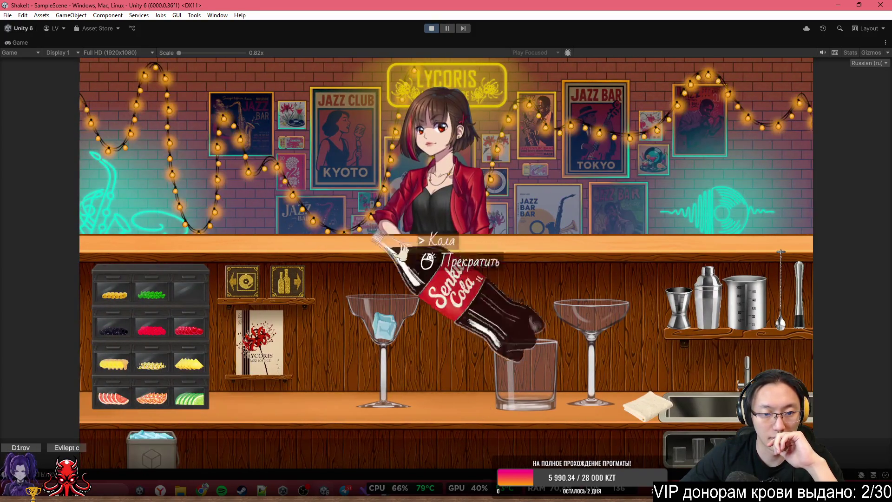
{"action": "left_click", "coordinate": [385, 302]}
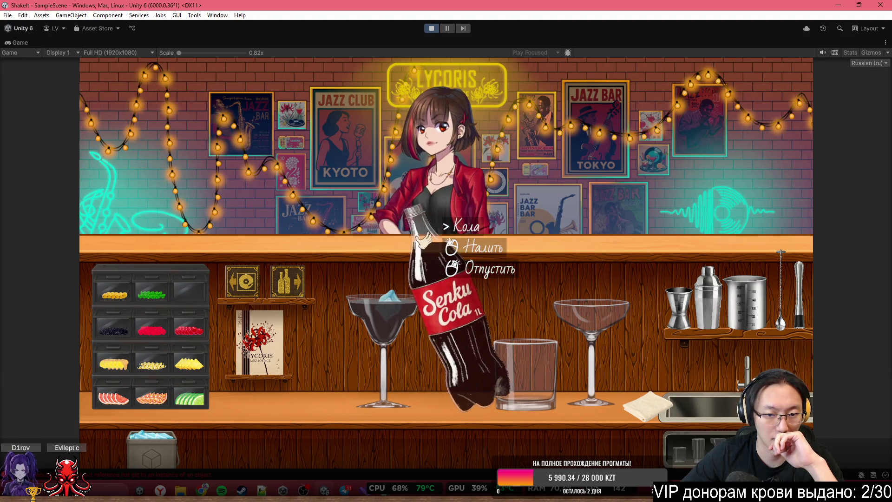
{"action": "right_click", "coordinate": [516, 195]}
Add several more ice cubes to the glass and move the filled glass aside
{"action": "left_click", "coordinate": [163, 441]}
{"action": "right_click", "coordinate": [364, 267]}
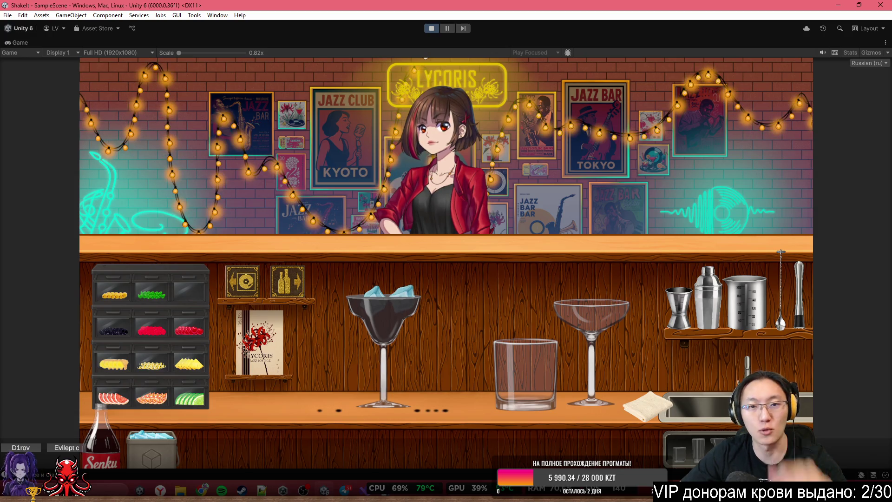
{"action": "left_click", "coordinate": [151, 444]}
{"action": "left_click", "coordinate": [379, 270]}
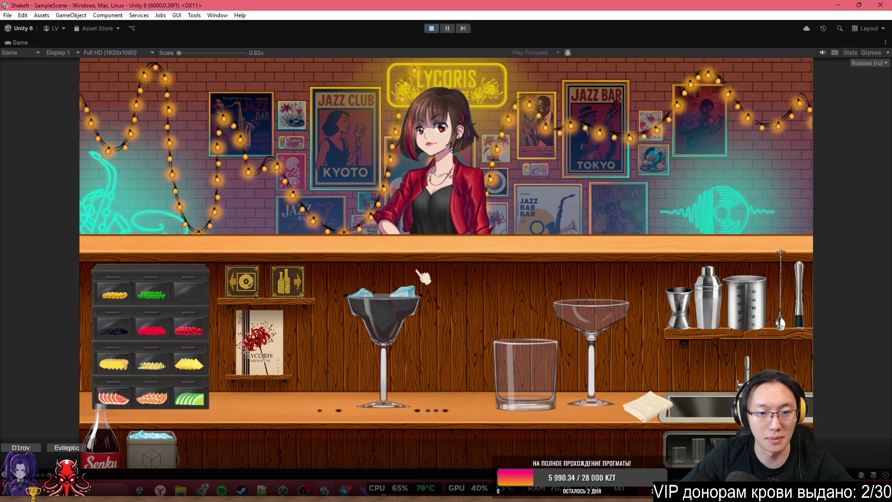
{"action": "left_click", "coordinate": [153, 441]}
{"action": "left_click", "coordinate": [390, 253]}
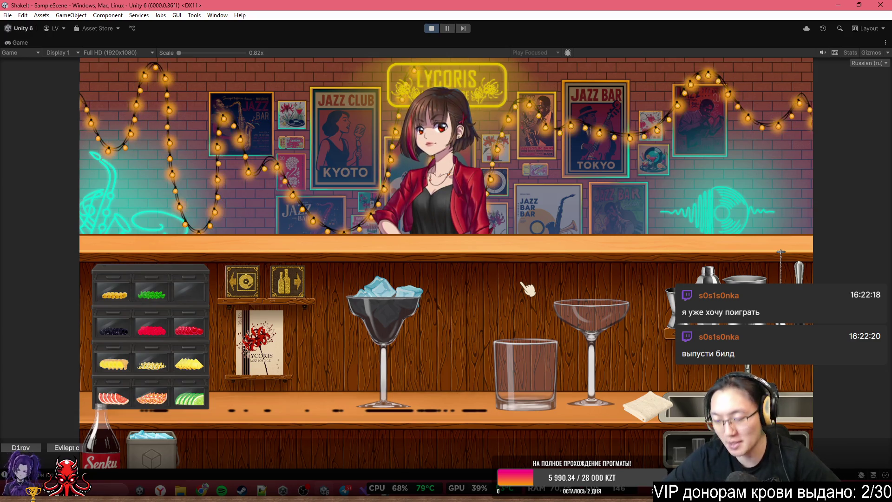
{"action": "mouse_move", "coordinate": [445, 316]}
{"action": "left_mouse_down"}
{"action": "mouse_move", "coordinate": [414, 316]}
{"action": "mouse_move", "coordinate": [415, 302]}
{"action": "left_mouse_up"}
{"action": "mouse_move", "coordinate": [645, 406]}
{"action": "left_mouse_down"}
{"action": "mouse_move", "coordinate": [206, 420]}
{"action": "mouse_move", "coordinate": [534, 400]}
{"action": "mouse_move", "coordinate": [697, 372]}
{"action": "mouse_move", "coordinate": [650, 395]}
{"action": "left_mouse_up"}
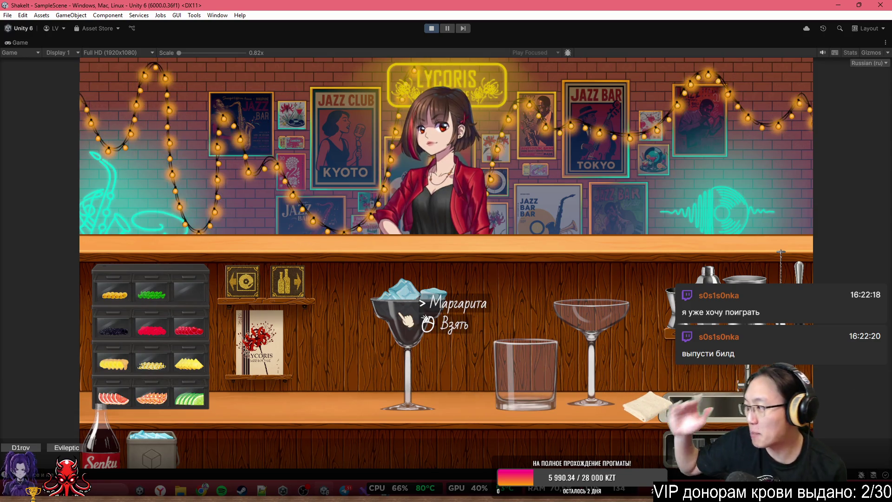
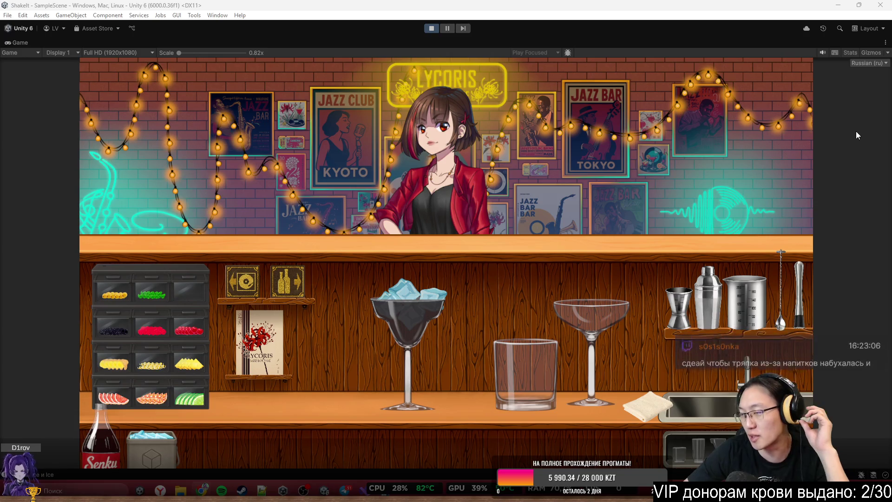
Serve the ice-filled margarita glass to the bartender from the glass's action menu
{"action": "left_click", "coordinate": [426, 317]}
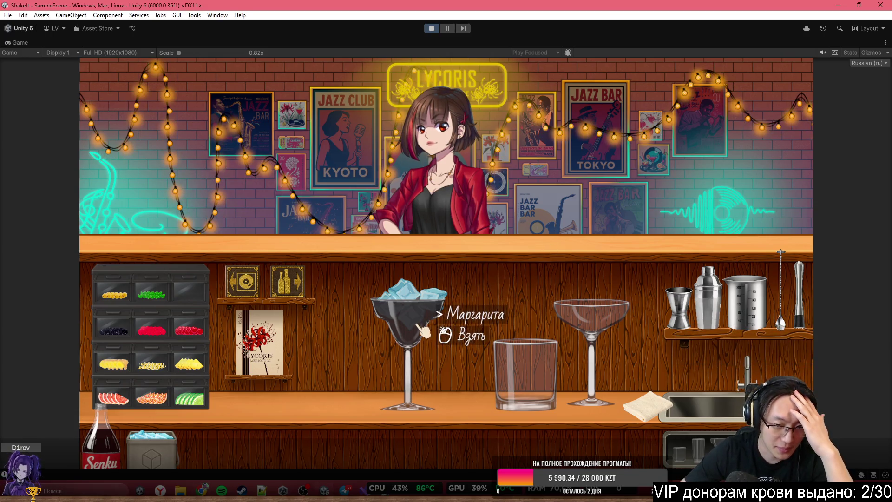
{"action": "left_click", "coordinate": [467, 300]}
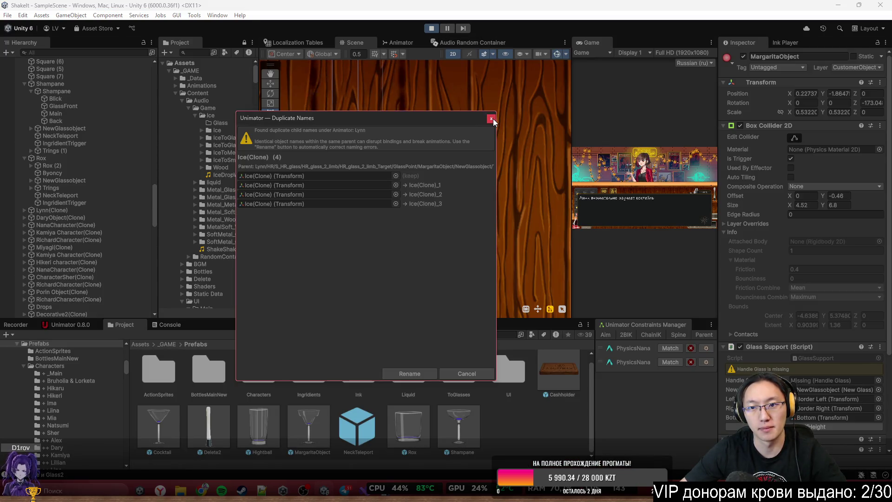
Close the Duplicate Names warning, maximize the Game view and stop Play mode
{"action": "left_click", "coordinate": [491, 119]}
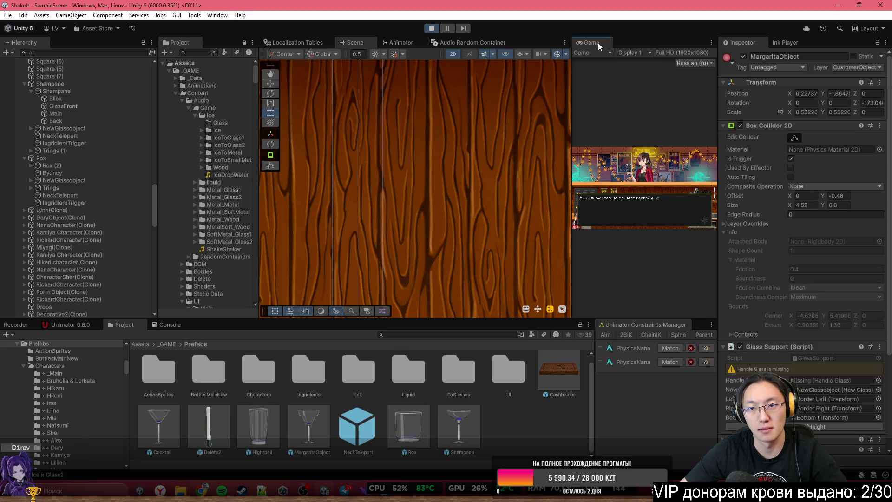
{"action": "scroll", "coordinate": [483, 234], "scroll_direction": "down", "scroll_amount": 10}
{"action": "scroll", "coordinate": [486, 233], "scroll_direction": "up", "scroll_amount": 8}
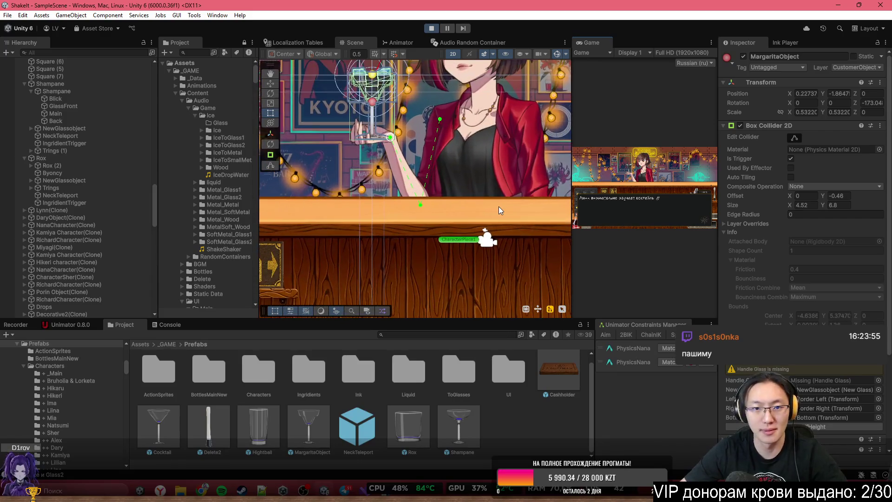
{"action": "scroll", "coordinate": [498, 206], "scroll_direction": "down", "scroll_amount": 5}
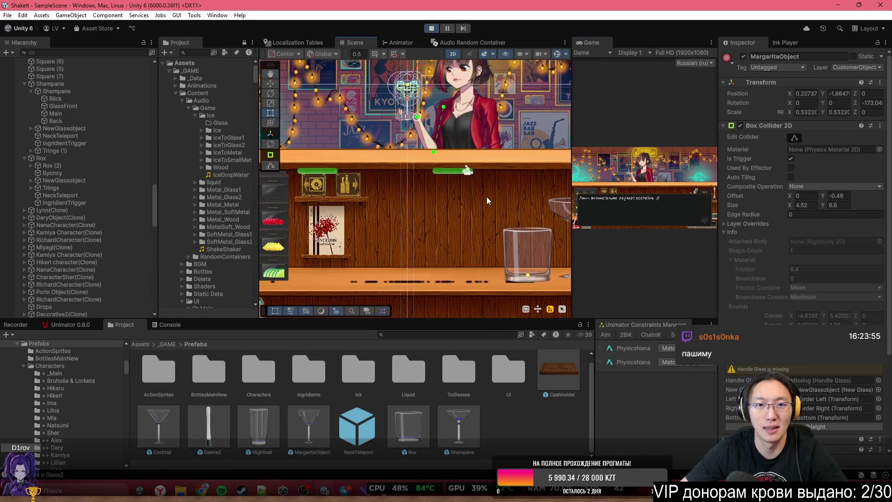
{"action": "scroll", "coordinate": [455, 254], "scroll_direction": "down", "scroll_amount": 3}
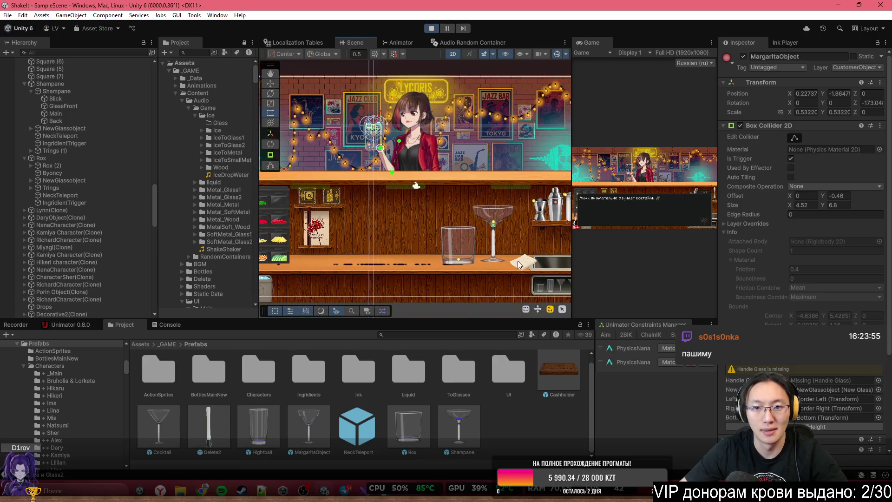
{"action": "double_click", "coordinate": [607, 42]}
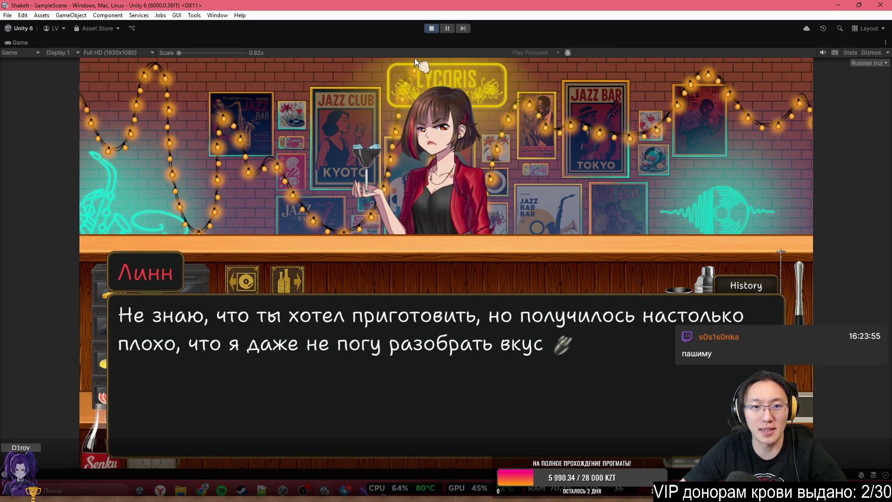
{"action": "left_click", "coordinate": [431, 28]}
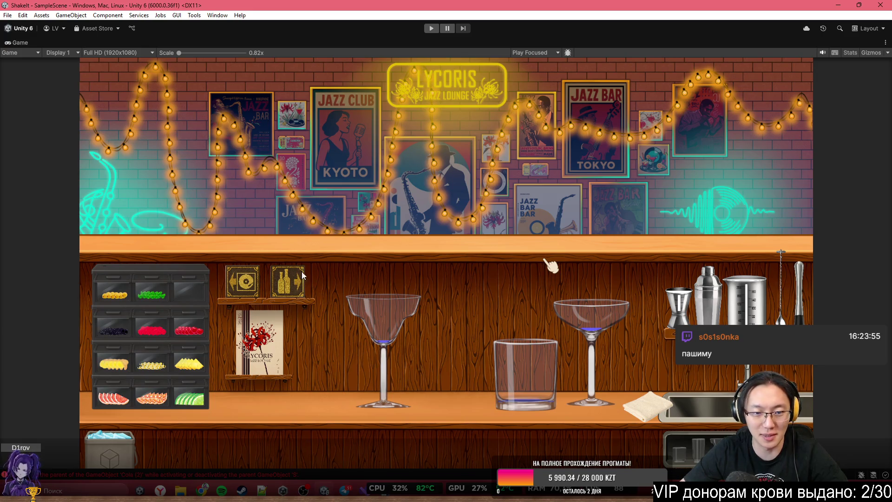
Restore the full editor layout and check the margarita glass for prefab overrides
{"action": "double_click", "coordinate": [400, 43]}
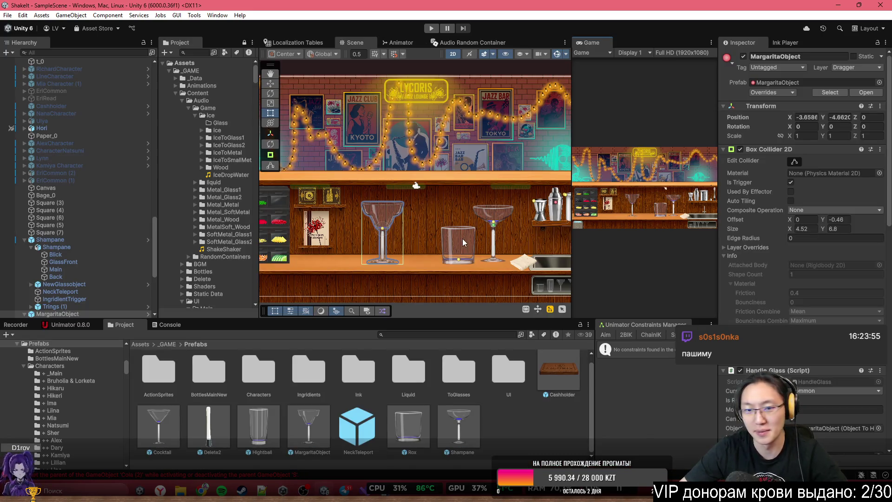
{"action": "scroll", "coordinate": [459, 241], "scroll_direction": "up", "scroll_amount": 3}
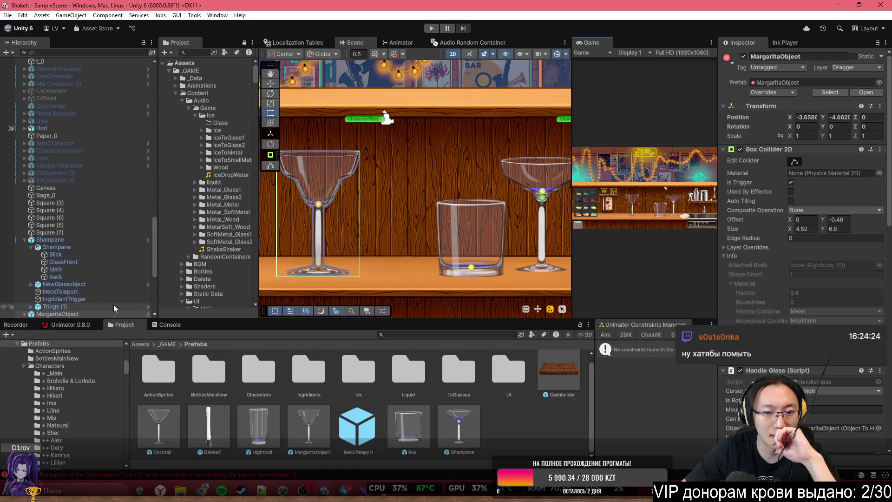
{"action": "left_click", "coordinate": [761, 92]}
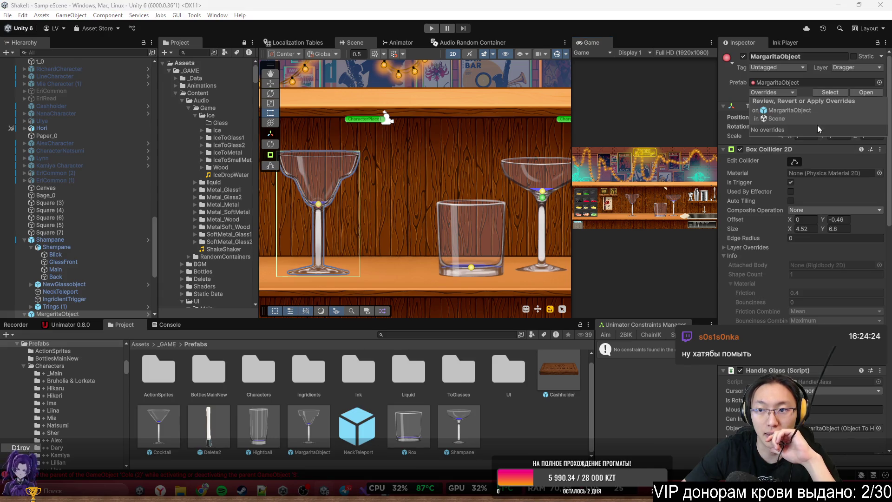
{"action": "left_click", "coordinate": [69, 235]}
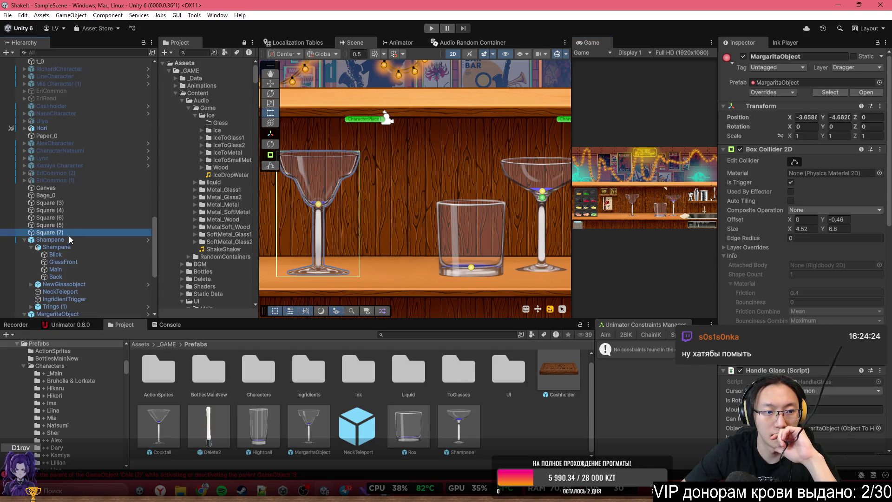
Inspect the Shampane champagne glass, its NewGlassobject and the Canvas object
{"action": "left_click", "coordinate": [72, 242]}
{"action": "scroll", "coordinate": [804, 186], "scroll_direction": "down", "scroll_amount": 10}
{"action": "left_click", "coordinate": [69, 284]}
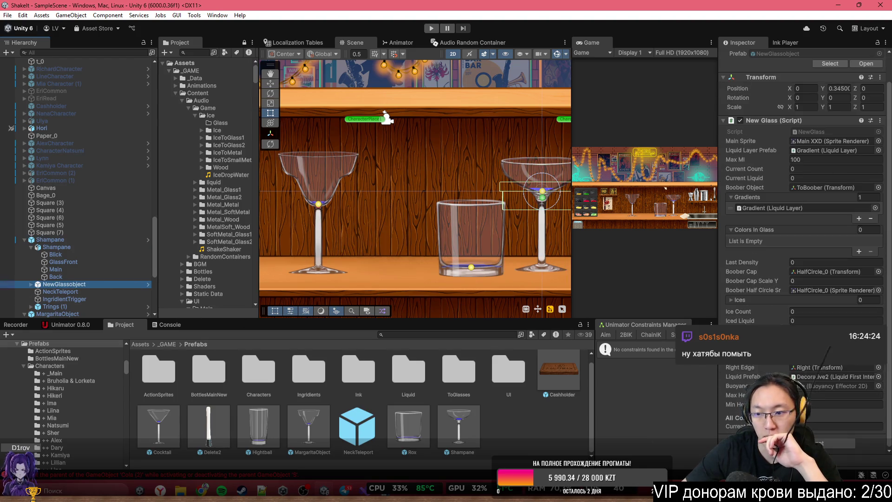
{"action": "left_click", "coordinate": [102, 241]}
{"action": "left_click", "coordinate": [359, 179]}
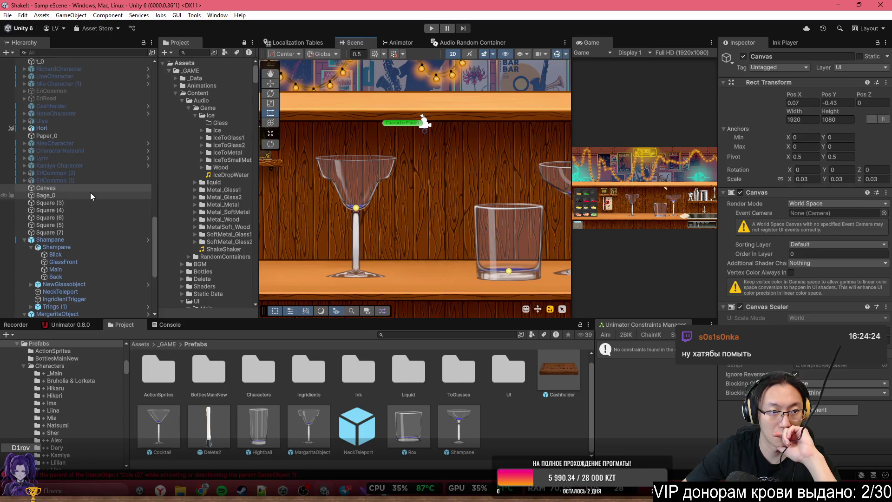
Inspect the margarita glass's NewGlassobject and Byoncy buoyancy object settings
{"action": "left_click", "coordinate": [342, 204]}
{"action": "left_click", "coordinate": [61, 212]}
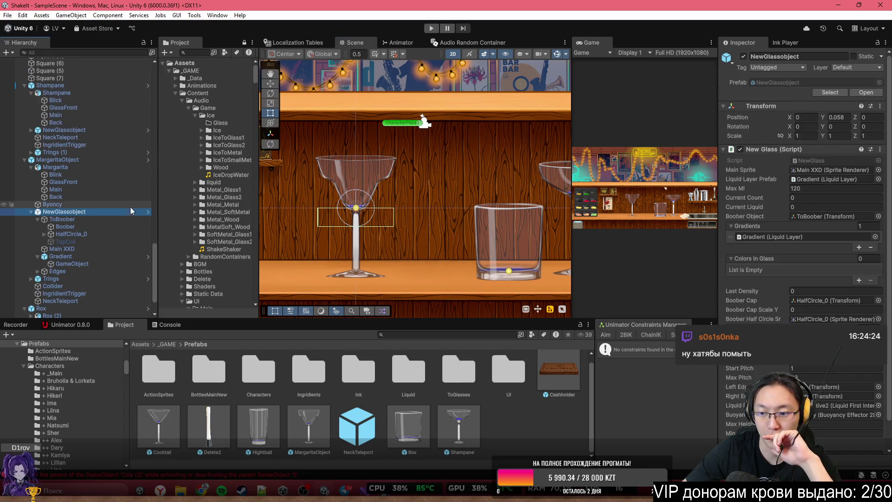
{"action": "left_click", "coordinate": [94, 203]}
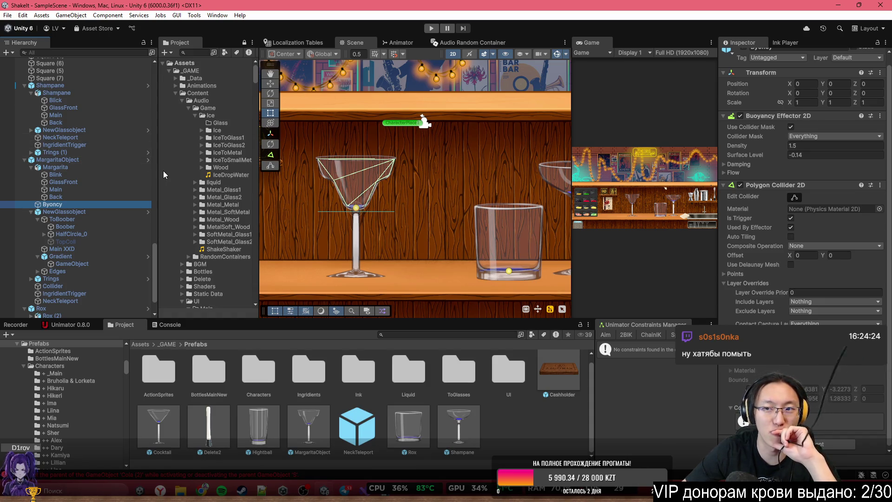
{"action": "left_click", "coordinate": [98, 213]}
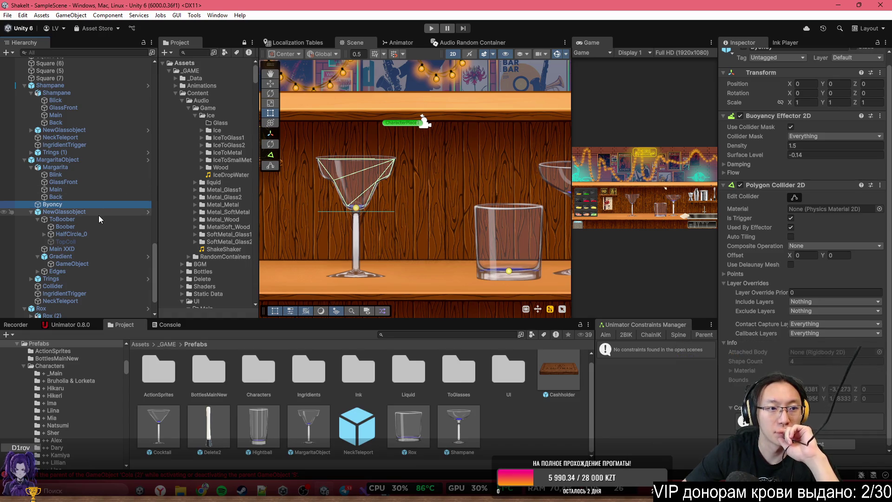
{"action": "scroll", "coordinate": [762, 340], "scroll_direction": "down", "scroll_amount": 1}
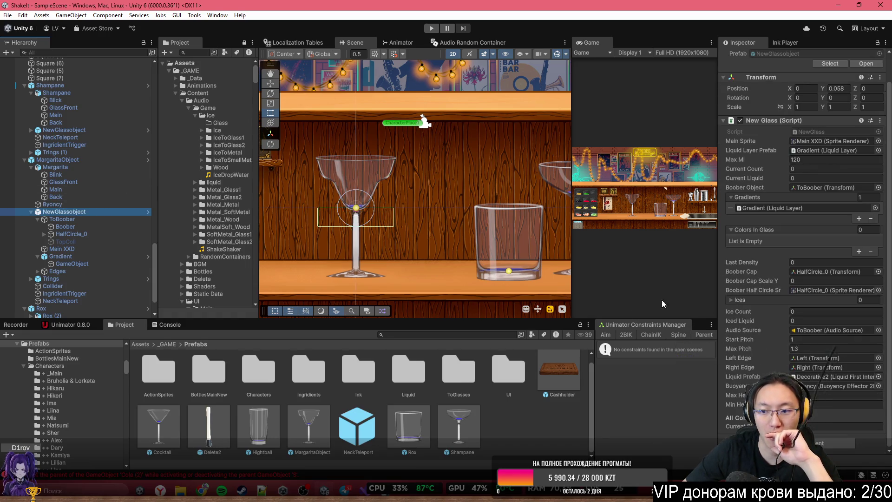
Confirm in the Overrides dropdown that MargaritaObject has no prefab overrides
{"action": "left_click", "coordinate": [41, 160]}
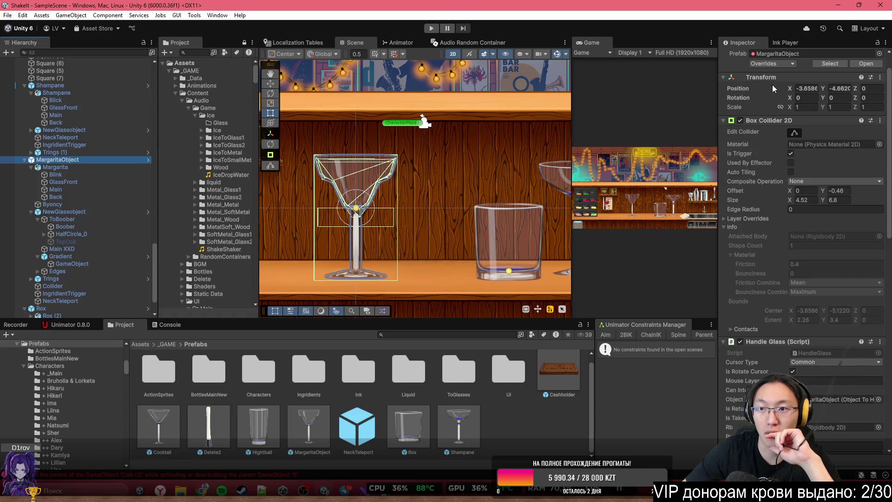
{"action": "left_click", "coordinate": [785, 64]}
{"action": "left_click", "coordinate": [773, 64]}
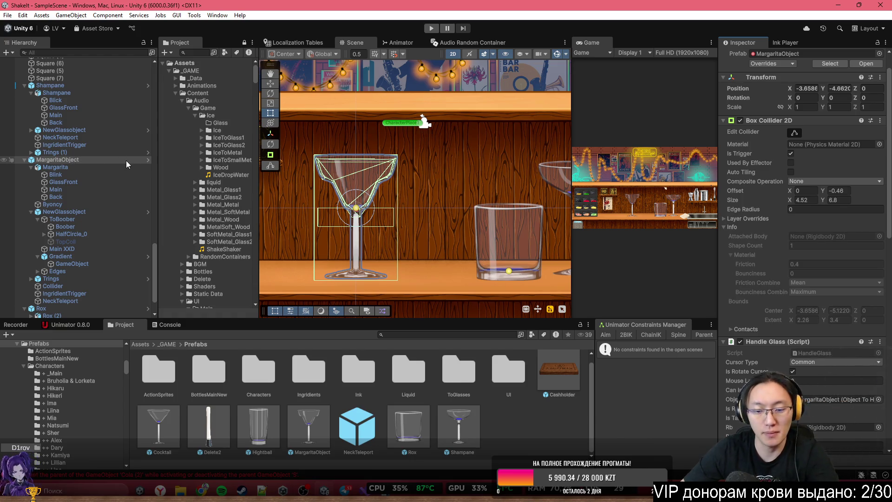
{"action": "scroll", "coordinate": [433, 195], "scroll_direction": "right", "scroll_amount": 5}
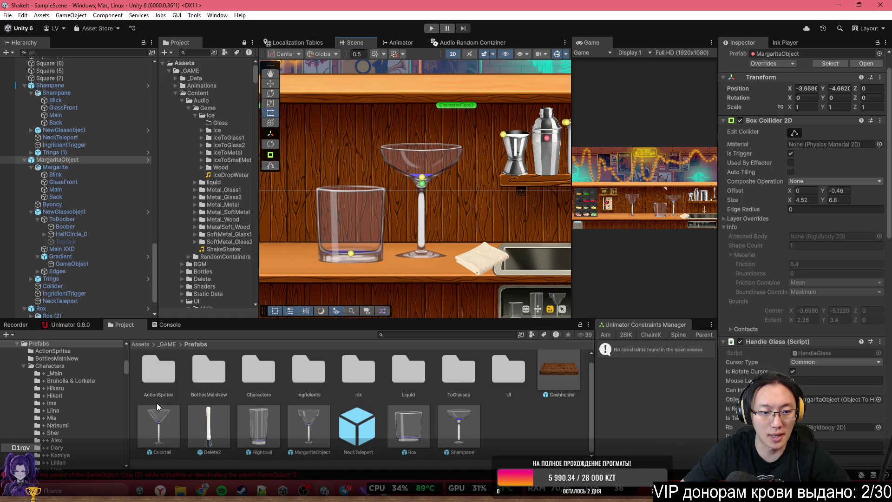
{"action": "scroll", "coordinate": [428, 157], "scroll_direction": "up", "scroll_amount": 5}
{"action": "scroll", "coordinate": [359, 271], "scroll_direction": "down", "scroll_amount": 4}
Place a Cocktail glass prefab on the bar and delete the MargaritaObject glass
{"action": "left_click_drag", "start_coordinate": [358, 271], "coordinate": [421, 223]}
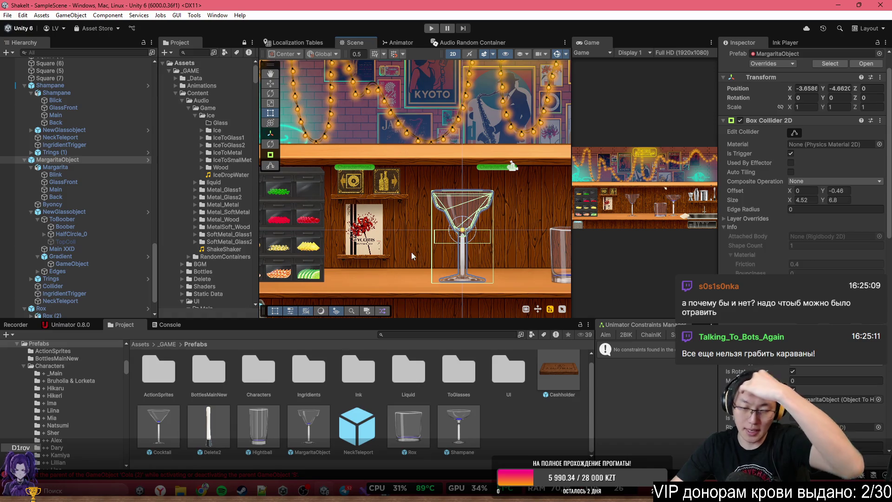
{"action": "left_click_drag", "start_coordinate": [382, 307], "coordinate": [516, 241]}
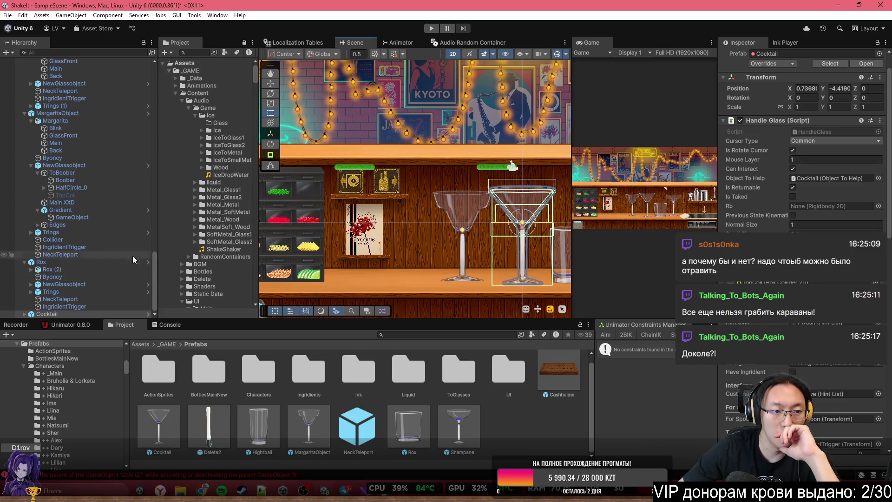
{"action": "left_click", "coordinate": [447, 225]}
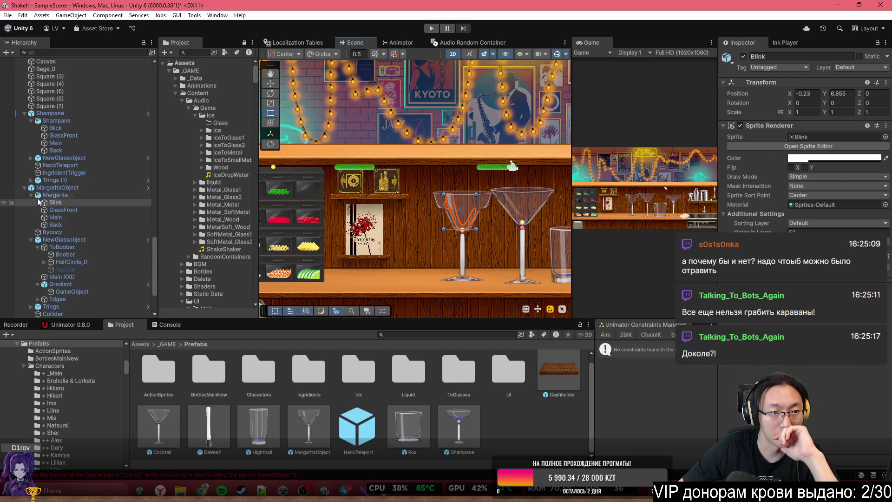
{"action": "left_click", "coordinate": [56, 187]}
{"action": "left_click", "coordinate": [756, 93]}
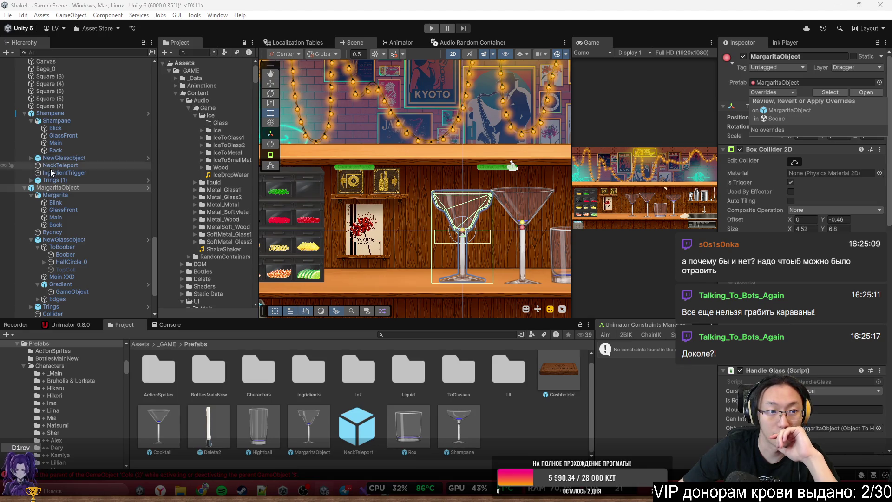
{"action": "left_click", "coordinate": [49, 185]}
{"action": "key", "text": "Delete"}
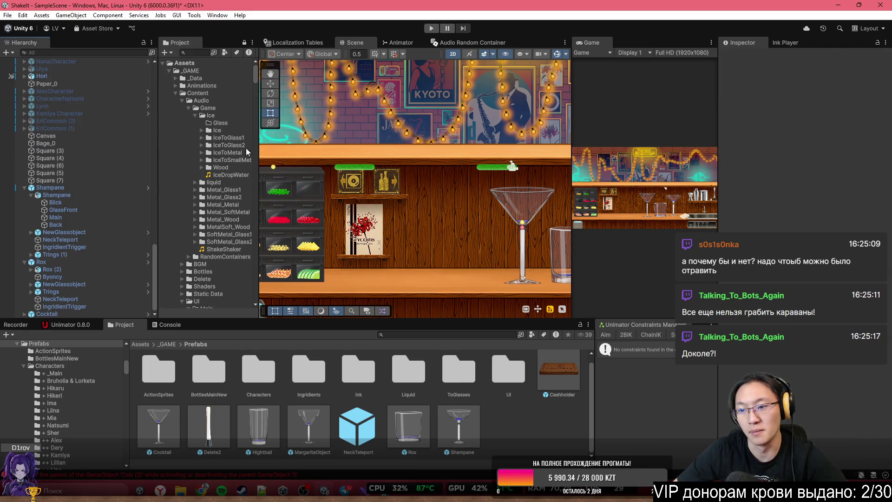
Select the whole Cocktail glass object in the scene and Hierarchy
{"action": "scroll", "coordinate": [428, 173], "scroll_direction": "up", "scroll_amount": 5}
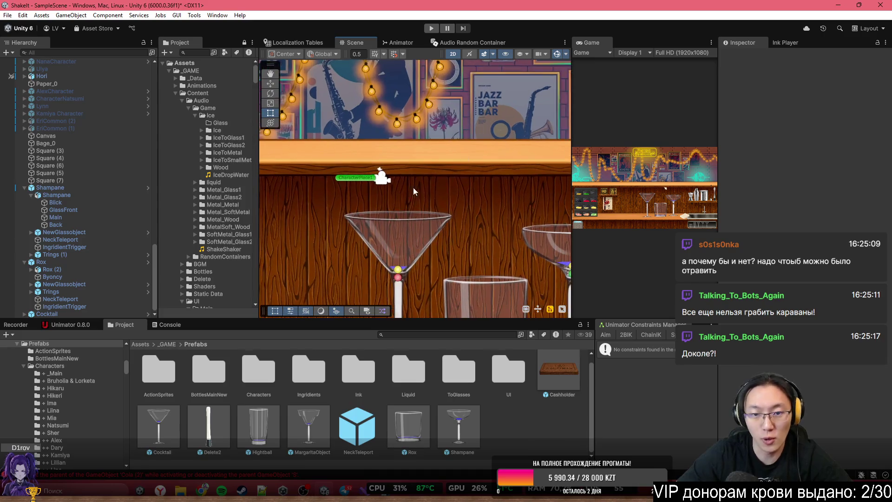
{"action": "scroll", "coordinate": [428, 174], "scroll_direction": "up", "scroll_amount": 2}
{"action": "left_click_drag", "start_coordinate": [457, 117], "coordinate": [484, 99]}
{"action": "left_click", "coordinate": [441, 173]}
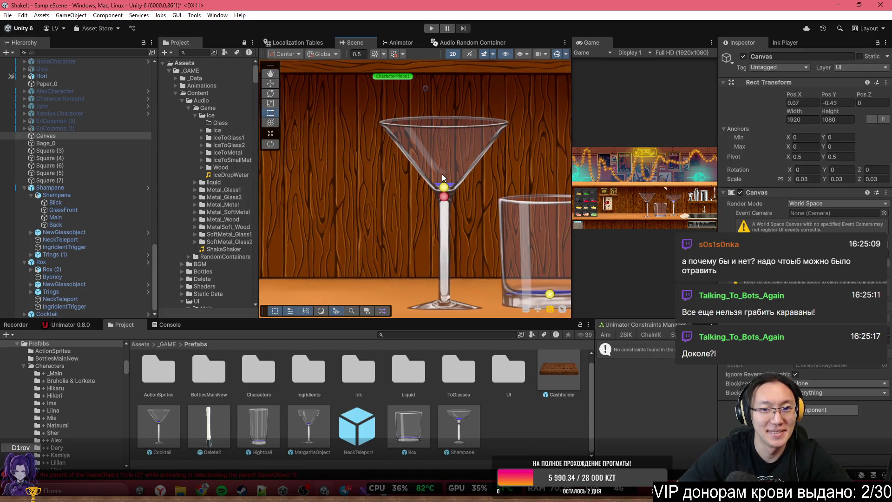
{"action": "left_click", "coordinate": [442, 173]}
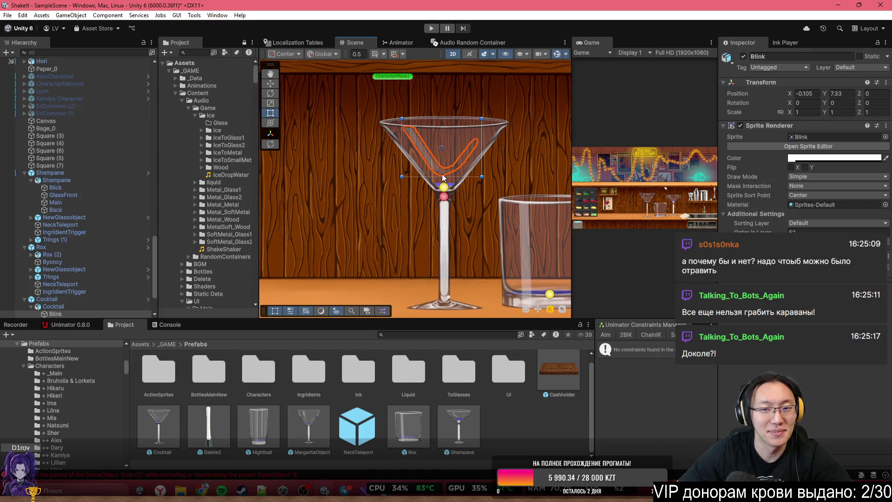
{"action": "left_click", "coordinate": [64, 300]}
Copy the Byoncy object from Rox and paste it as a child of Cocktail
{"action": "scroll", "coordinate": [94, 300], "scroll_direction": "down", "scroll_amount": 3}
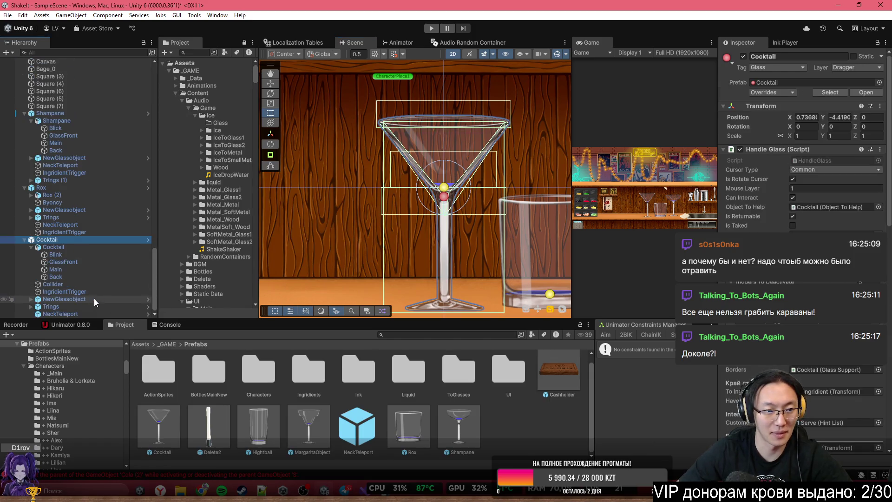
{"action": "left_click", "coordinate": [55, 202]}
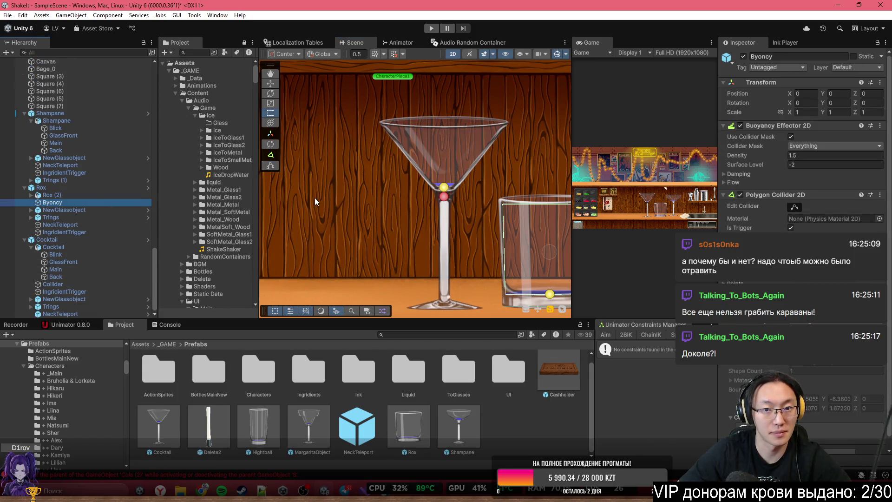
{"action": "left_click", "coordinate": [65, 239]}
{"action": "key", "text": "ctrl+shift+v"}
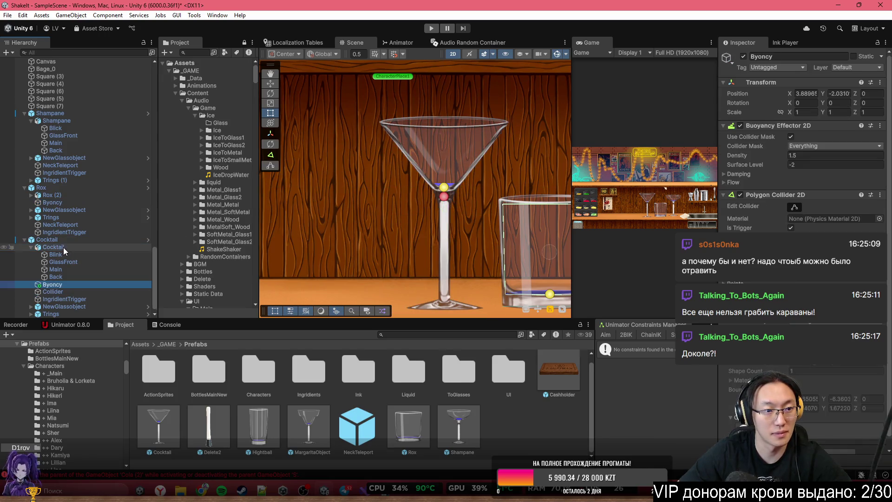
Move Byoncy below IngridientTrigger and set its position to X 0, Y 0
{"action": "left_click_drag", "start_coordinate": [61, 284], "coordinate": [62, 303]}
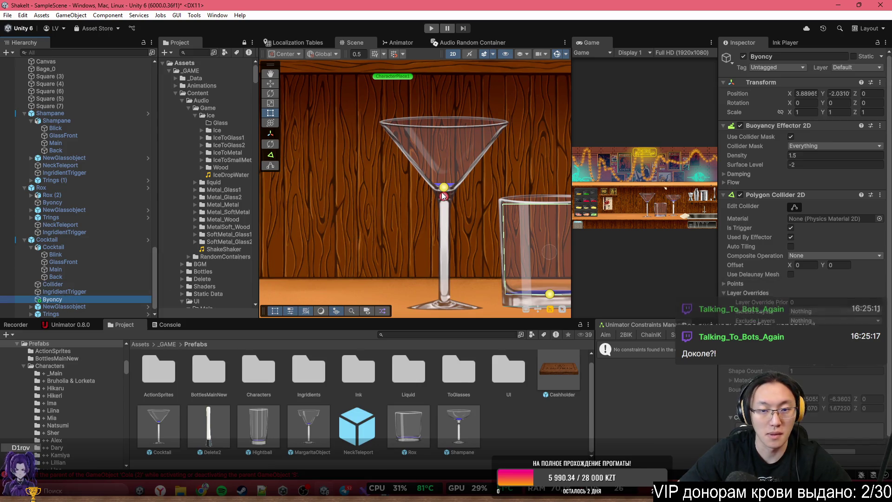
{"action": "left_click", "coordinate": [848, 66]}
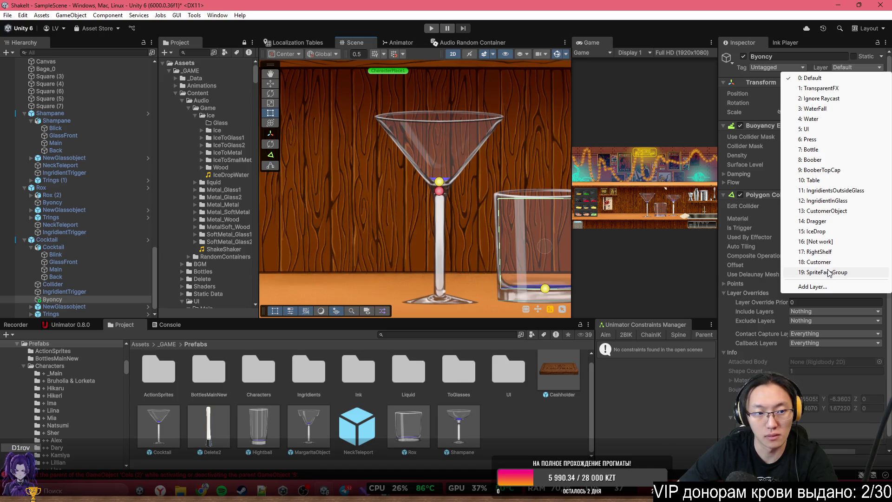
{"action": "key", "text": "Escape"}
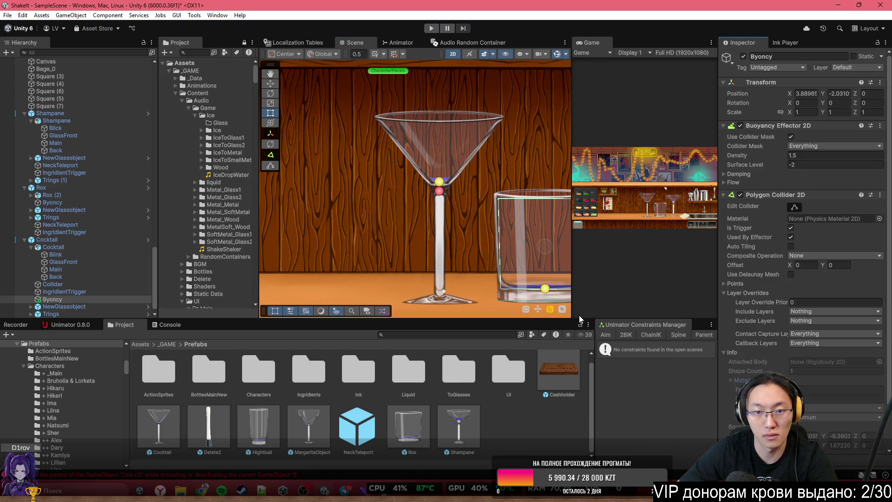
{"action": "double_click", "coordinate": [806, 93]}
{"action": "type", "text": "0"}
{"action": "double_click", "coordinate": [847, 94]}
{"action": "type", "text": "0"}
{"action": "key", "text": "Return"}
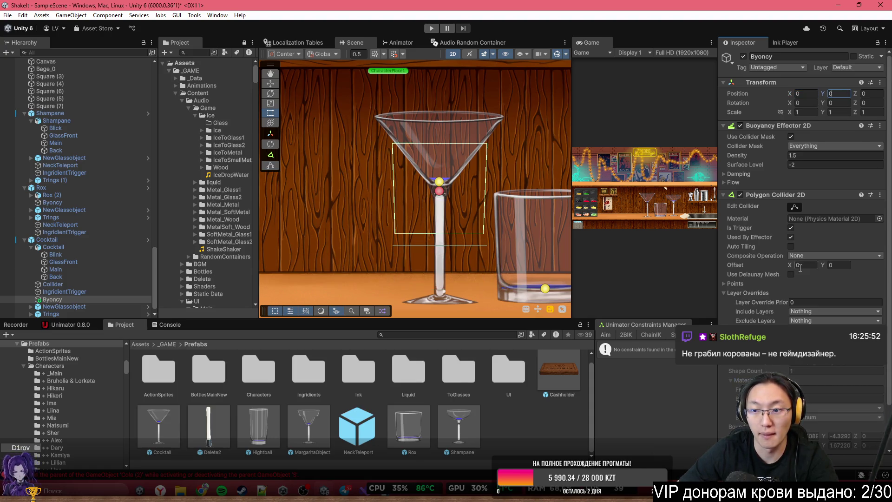
Pull the collider corners to the glass rim and reduce the polygon to three points
{"action": "scroll", "coordinate": [385, 124], "scroll_direction": "up", "scroll_amount": 1}
{"action": "left_click_drag", "start_coordinate": [396, 151], "coordinate": [378, 121]}
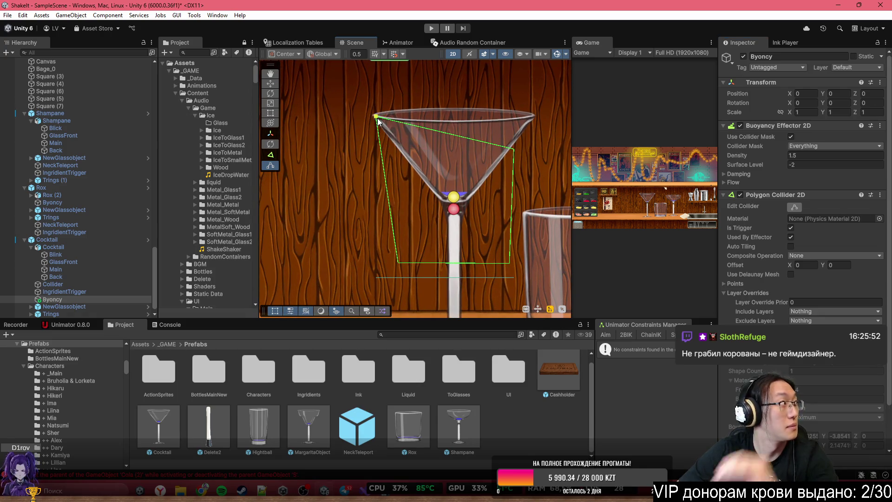
{"action": "left_click_drag", "start_coordinate": [514, 154], "coordinate": [532, 114]}
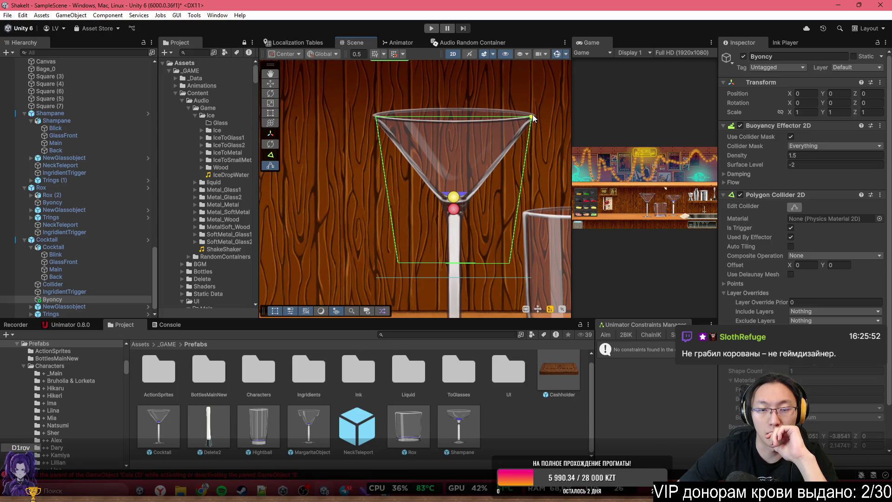
{"action": "left_click_drag", "start_coordinate": [391, 265], "coordinate": [444, 207]}
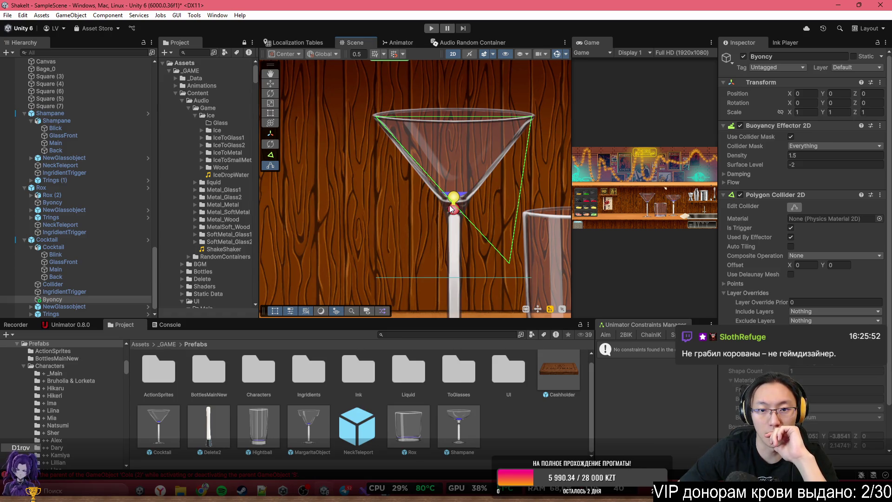
{"action": "scroll", "coordinate": [824, 369], "scroll_direction": "down", "scroll_amount": 2}
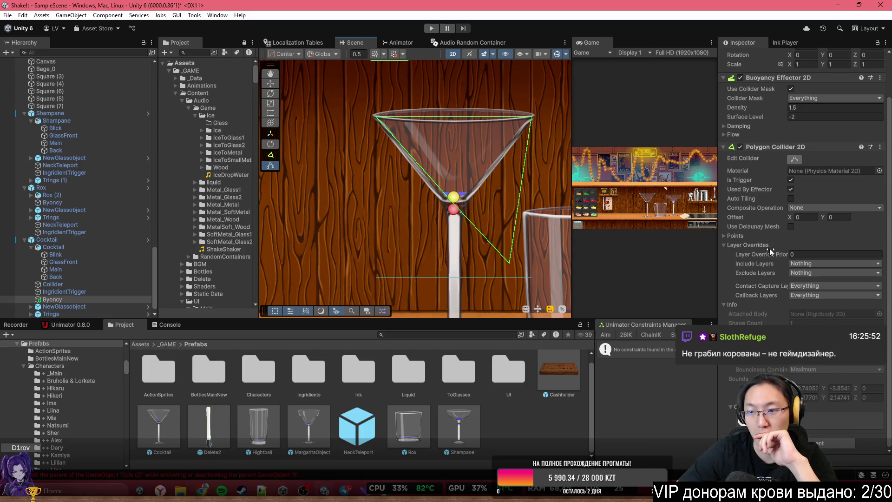
{"action": "left_click", "coordinate": [734, 236]}
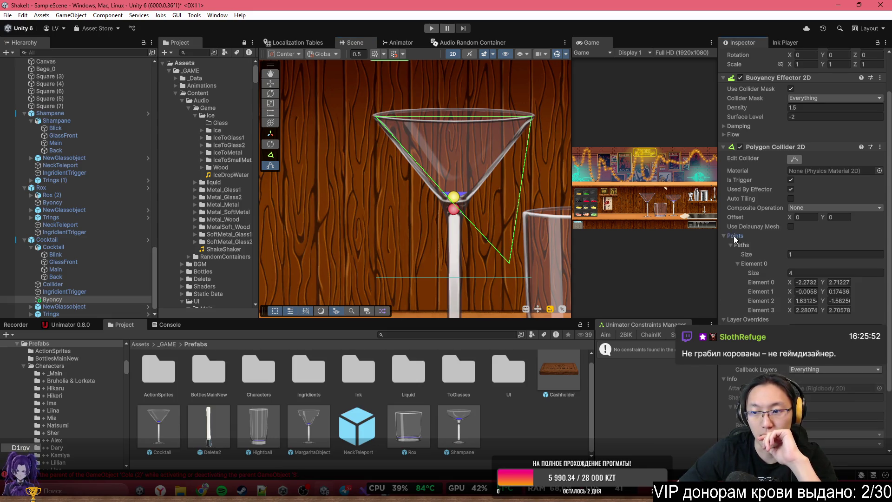
{"action": "type", "text": "3"}
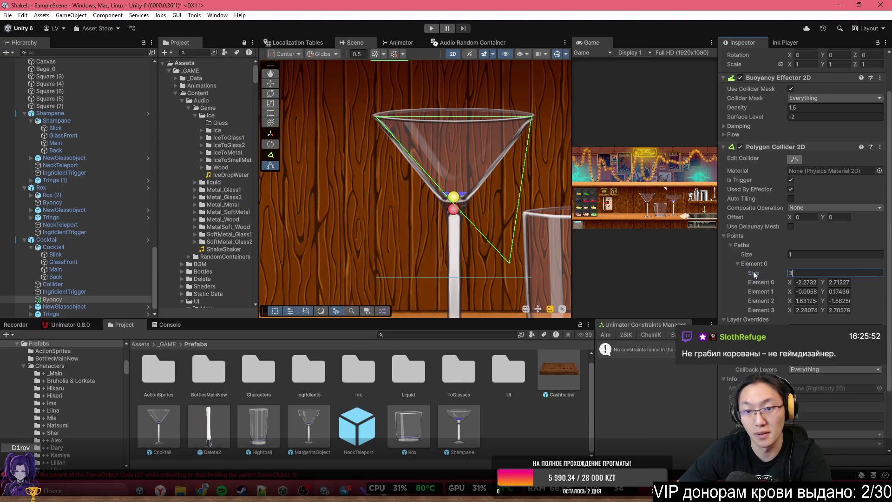
{"action": "key", "text": "Return"}
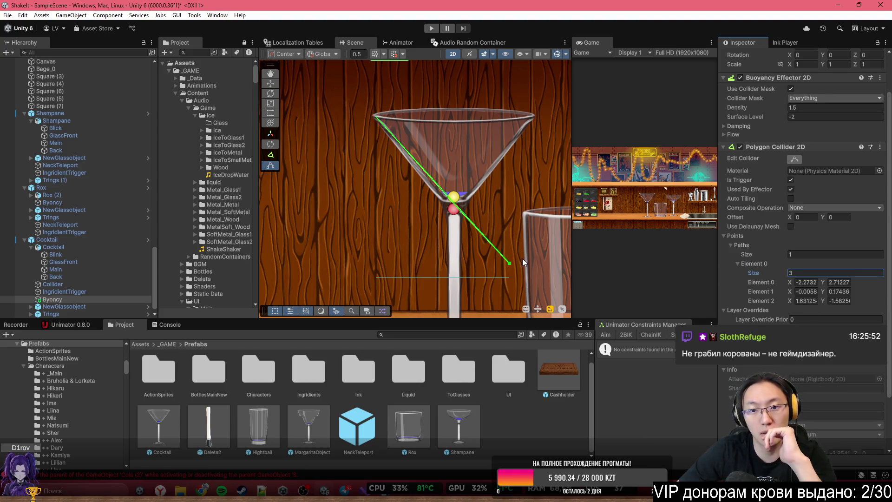
Fit the three collider points to the martini bowl and raise the surface level to 2.09
{"action": "left_click_drag", "start_coordinate": [522, 265], "coordinate": [553, 192]}
{"action": "left_click", "coordinate": [554, 192], "text": "ctrl"}
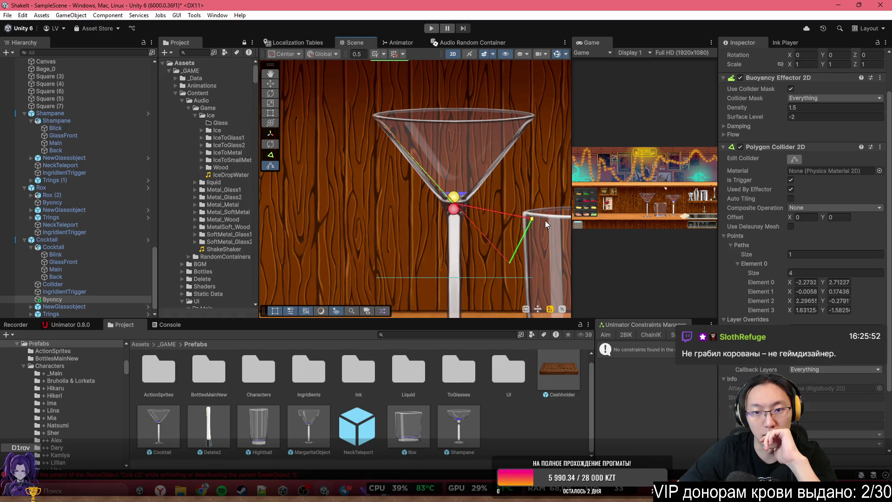
{"action": "mouse_move", "coordinate": [453, 202]}
{"action": "left_mouse_down"}
{"action": "mouse_move", "coordinate": [516, 122]}
{"action": "mouse_move", "coordinate": [530, 117]}
{"action": "left_mouse_up"}
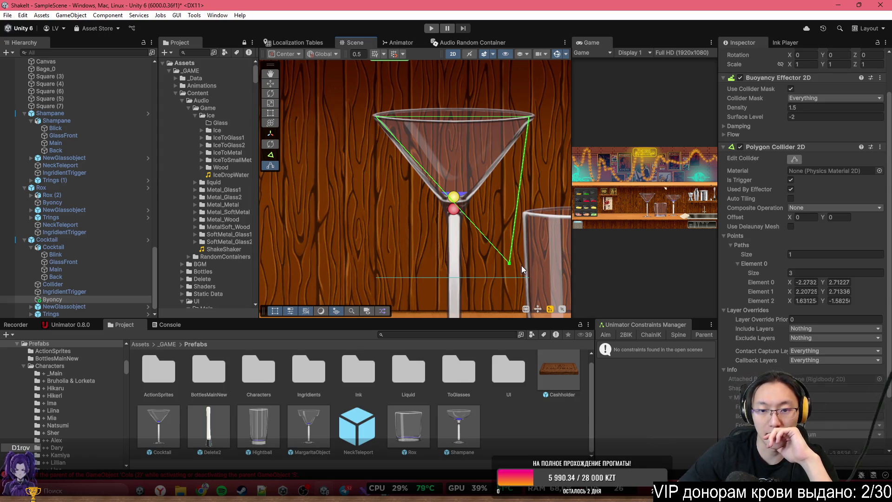
{"action": "mouse_move", "coordinate": [508, 266]}
{"action": "left_mouse_down"}
{"action": "mouse_move", "coordinate": [511, 258]}
{"action": "mouse_move", "coordinate": [454, 191]}
{"action": "mouse_move", "coordinate": [454, 211]}
{"action": "left_mouse_up"}
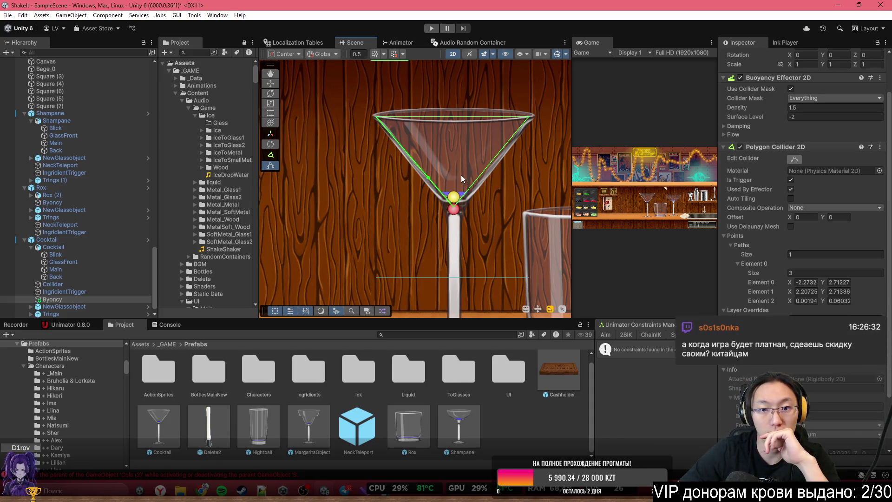
{"action": "left_click_drag", "start_coordinate": [772, 114], "coordinate": [836, 129]}
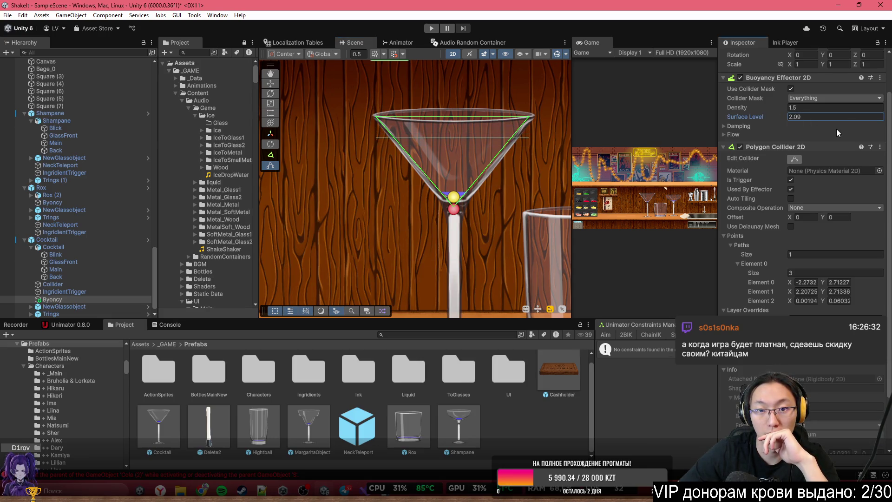
Change Byoncy's surface level to -0.41 and edit the glass script's Min value
{"action": "left_click", "coordinate": [826, 116]}
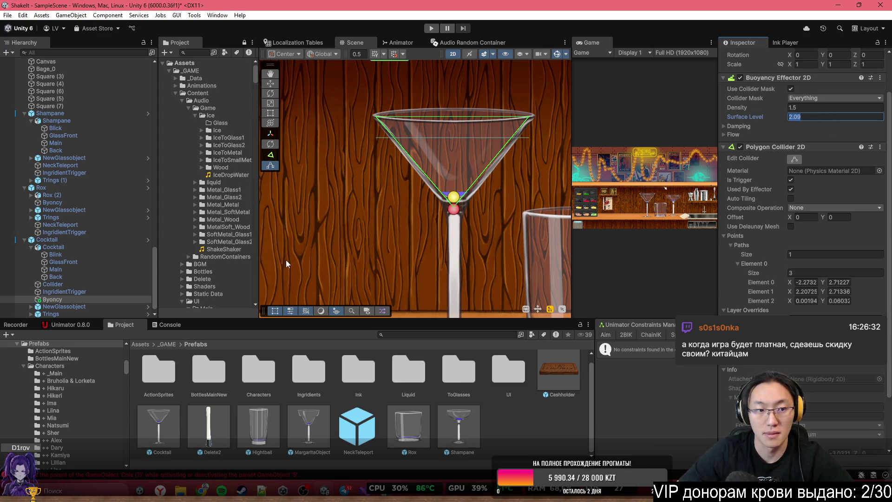
{"action": "left_click", "coordinate": [97, 305]}
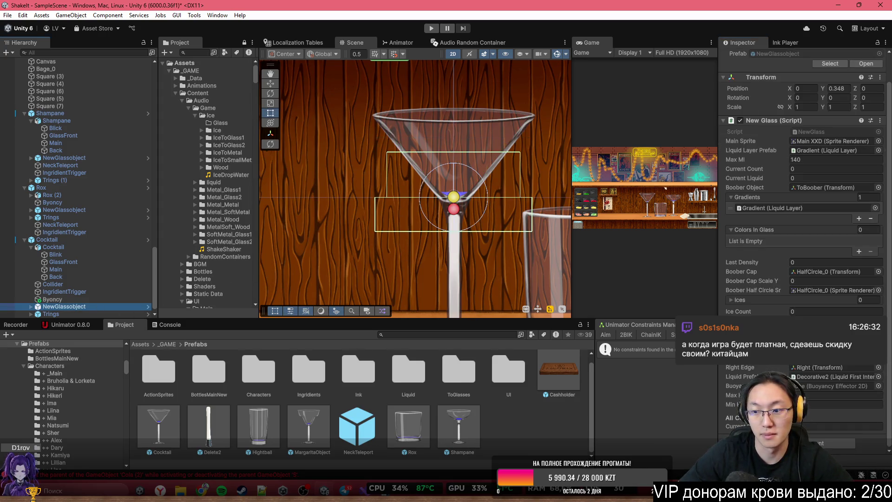
{"action": "left_click", "coordinate": [109, 301]}
{"action": "left_click", "coordinate": [759, 135]}
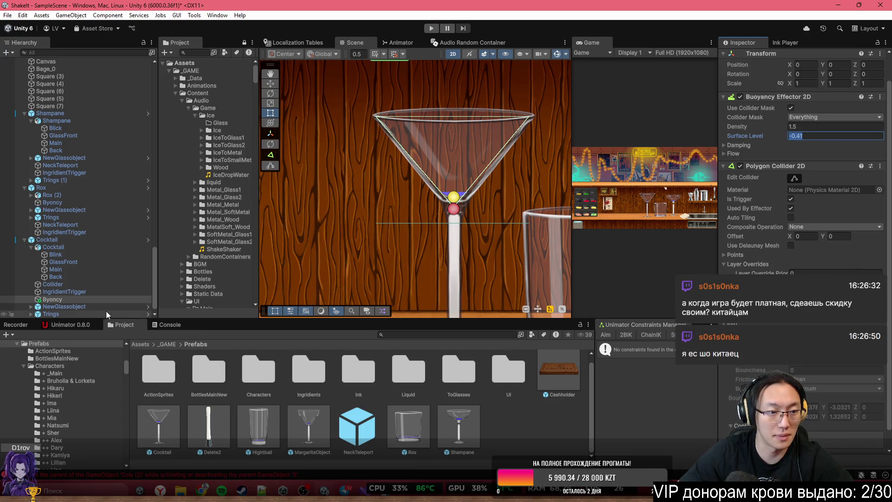
{"action": "left_click", "coordinate": [69, 306]}
{"action": "left_click", "coordinate": [817, 403]}
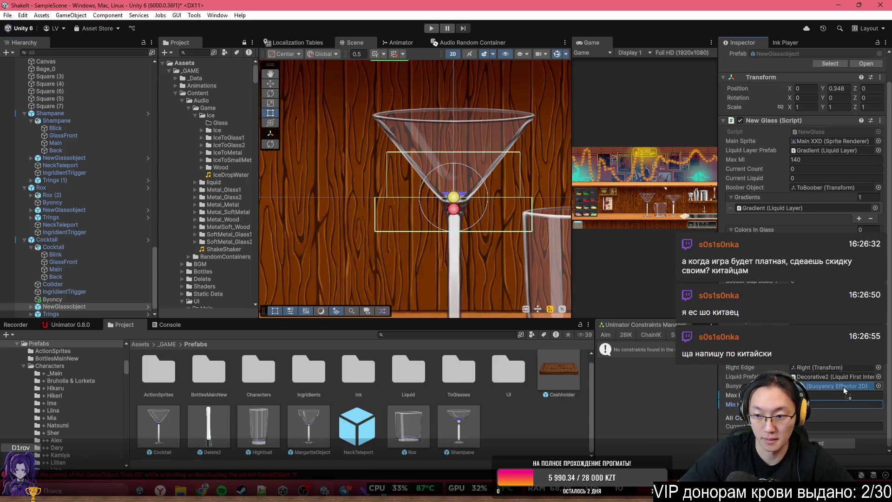
Apply all overrides to the Cocktail prefab and maximize the Game view
{"action": "left_click", "coordinate": [72, 241]}
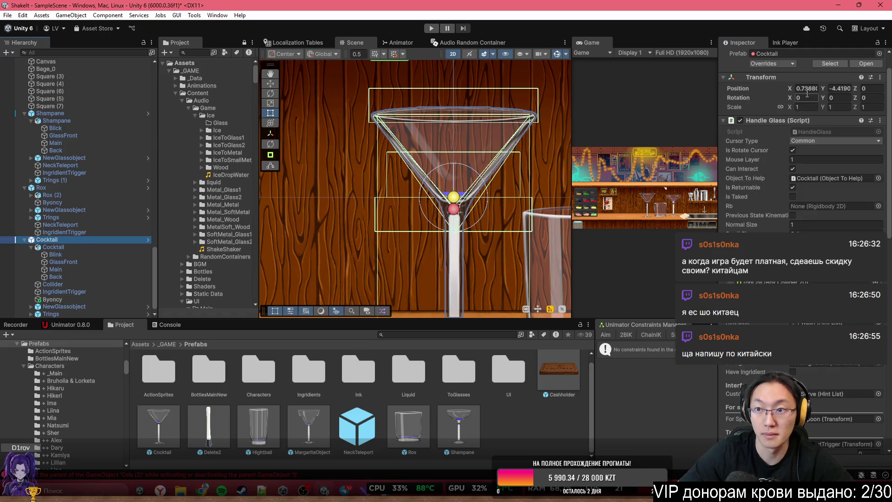
{"action": "left_click", "coordinate": [781, 64]}
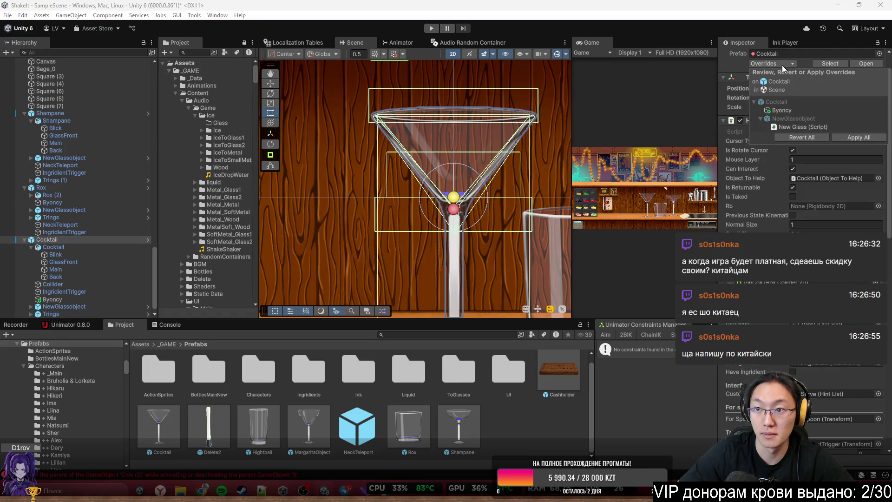
{"action": "left_click", "coordinate": [849, 136]}
{"action": "double_click", "coordinate": [588, 43]}
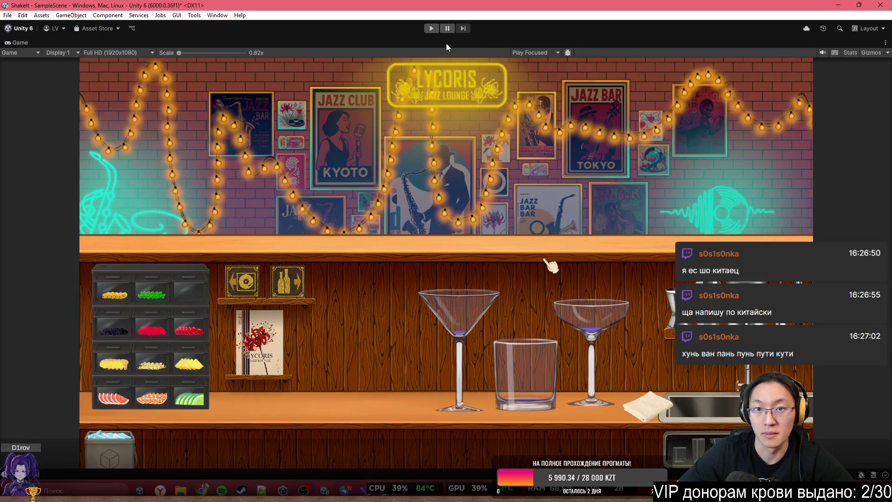
Use Shift+Space to bring back the Hierarchy, Scene and Inspector panels
{"action": "key", "text": "shift+space"}
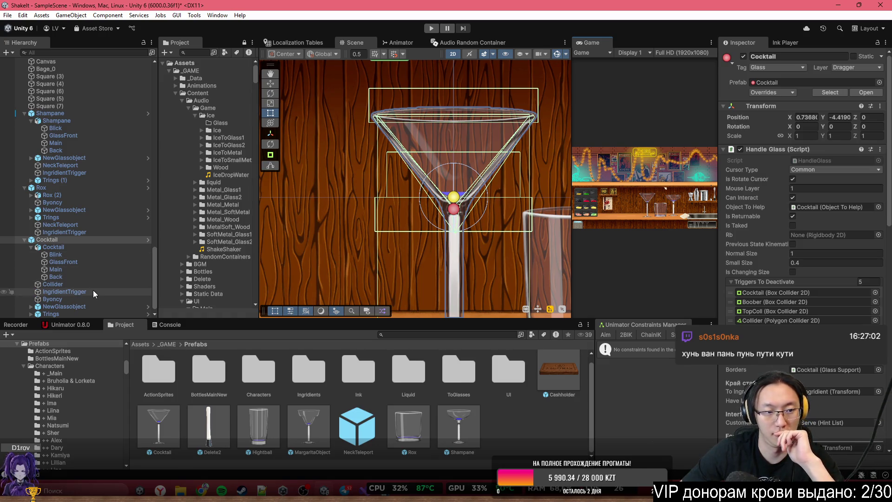
Expand NewGlassobject's Edges and Gradient groups and select the Main XXD sprite
{"action": "left_click", "coordinate": [30, 306]}
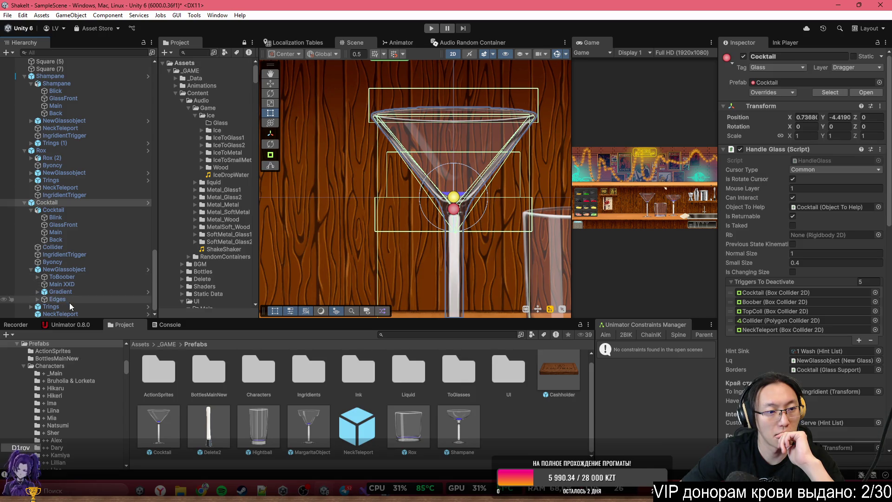
{"action": "scroll", "coordinate": [417, 210], "scroll_direction": "up", "scroll_amount": 2}
{"action": "scroll", "coordinate": [417, 209], "scroll_direction": "up", "scroll_amount": 1}
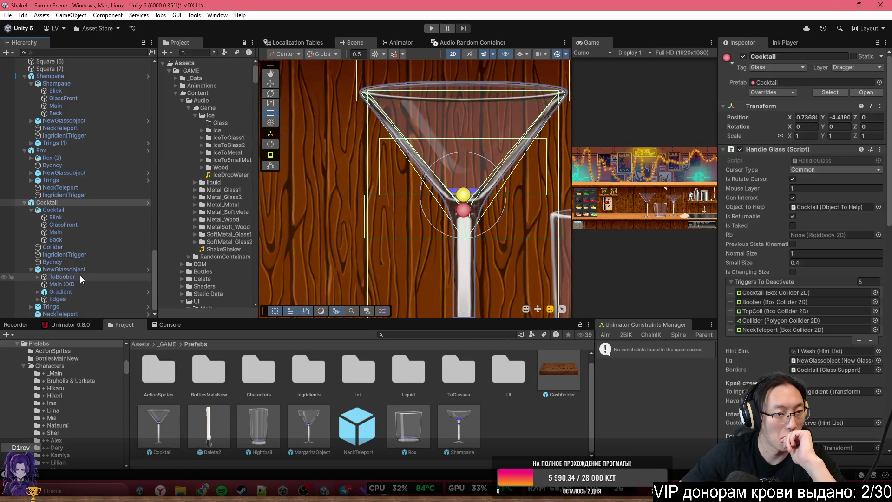
{"action": "scroll", "coordinate": [43, 307], "scroll_direction": "down", "scroll_amount": 3}
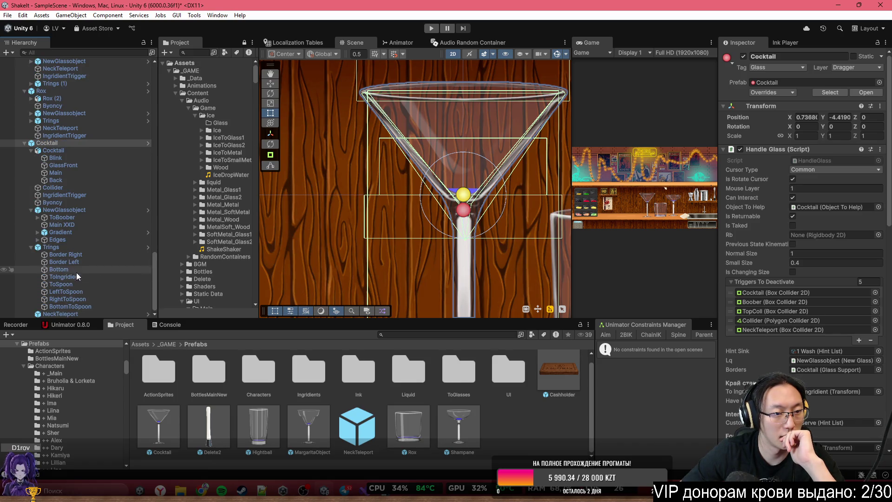
{"action": "left_click", "coordinate": [37, 240]}
{"action": "left_click", "coordinate": [36, 233]}
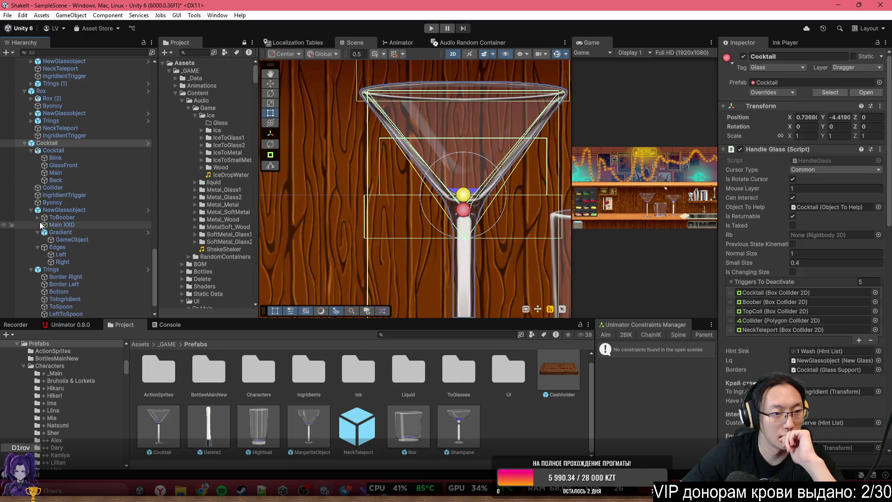
{"action": "left_click", "coordinate": [53, 225]}
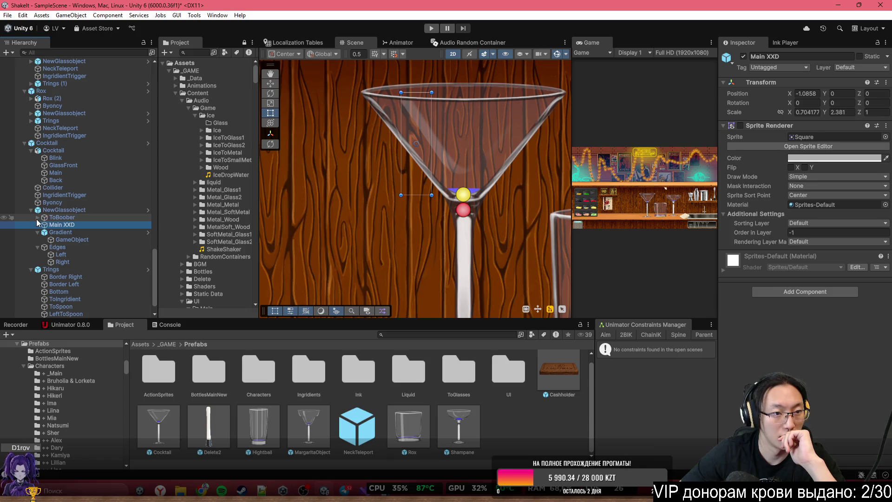
Inspect the TopColl Box Collider 2D under ToBoober, then maximize the Game view
{"action": "left_click", "coordinate": [38, 217]}
{"action": "left_click", "coordinate": [65, 239]}
{"action": "scroll", "coordinate": [447, 194], "scroll_direction": "down", "scroll_amount": 3}
{"action": "scroll", "coordinate": [447, 193], "scroll_direction": "down", "scroll_amount": 3}
{"action": "scroll", "coordinate": [510, 139], "scroll_direction": "up", "scroll_amount": 3}
{"action": "double_click", "coordinate": [600, 46]}
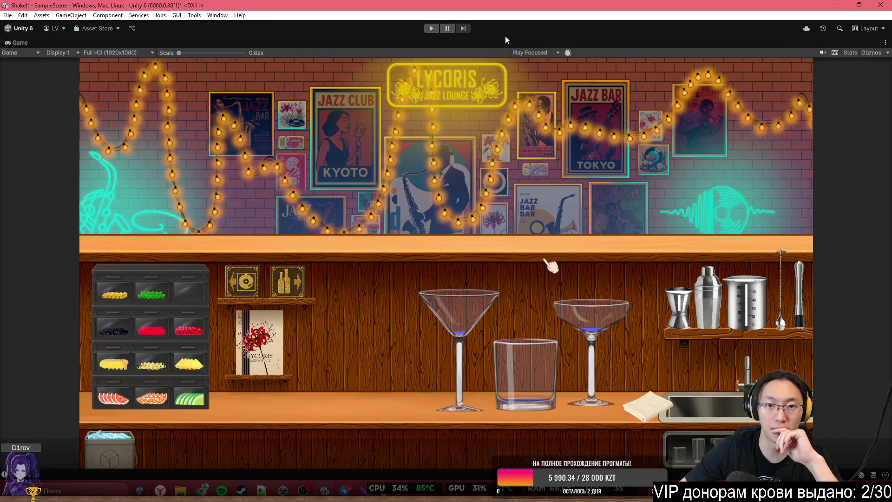
Start Play mode, load the Barista (Shake It) notebook save and advance to the new visitor
{"action": "left_click", "coordinate": [433, 28]}
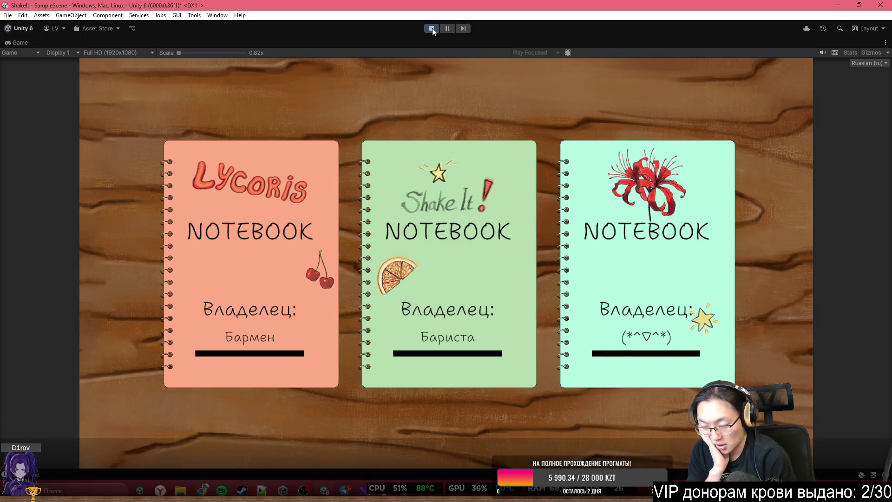
{"action": "left_click", "coordinate": [486, 209]}
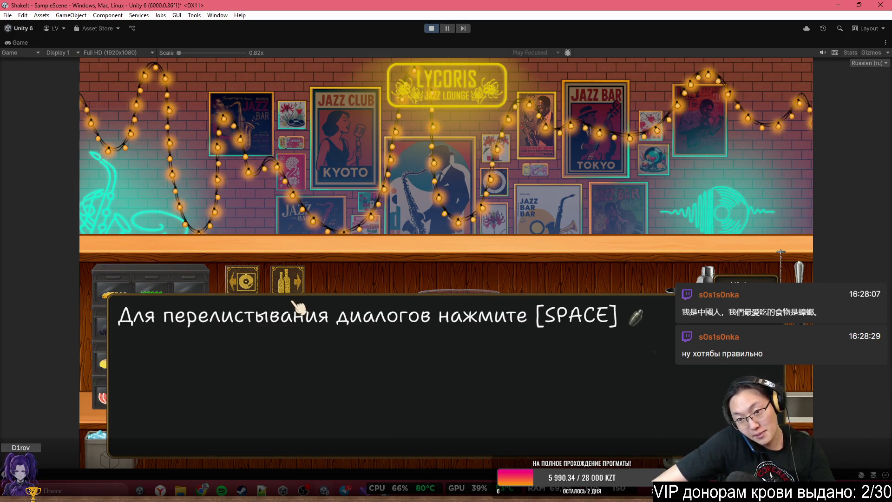
{"action": "key", "text": "space"}
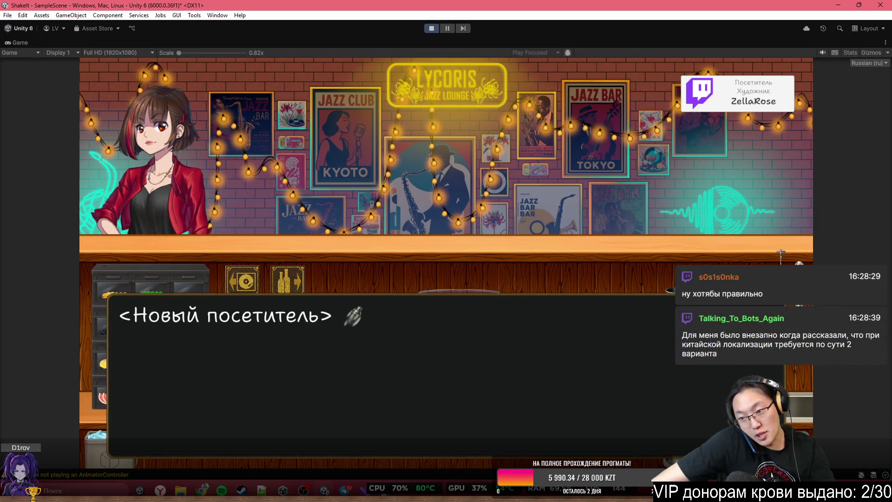
Dismiss the Windows notification panel and click through dialogue until Linn introduces herself
{"action": "key", "text": "super+n"}
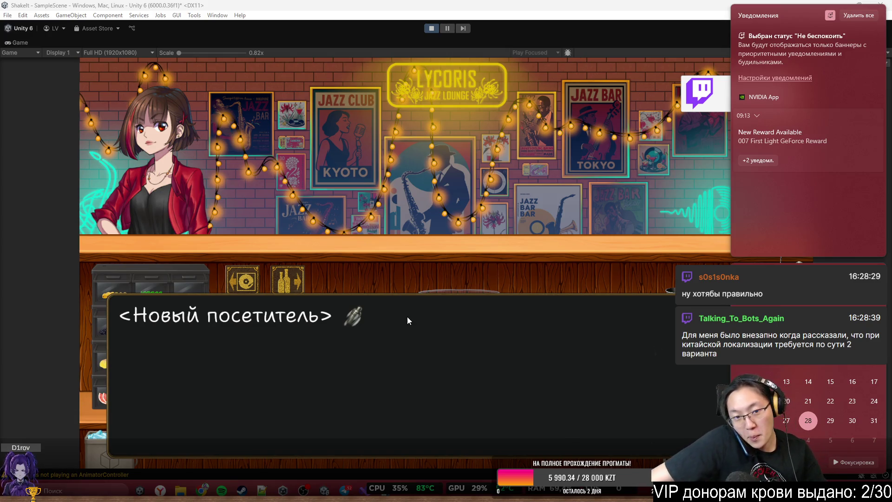
{"action": "left_click", "coordinate": [478, 341]}
{"action": "left_click", "coordinate": [475, 294]}
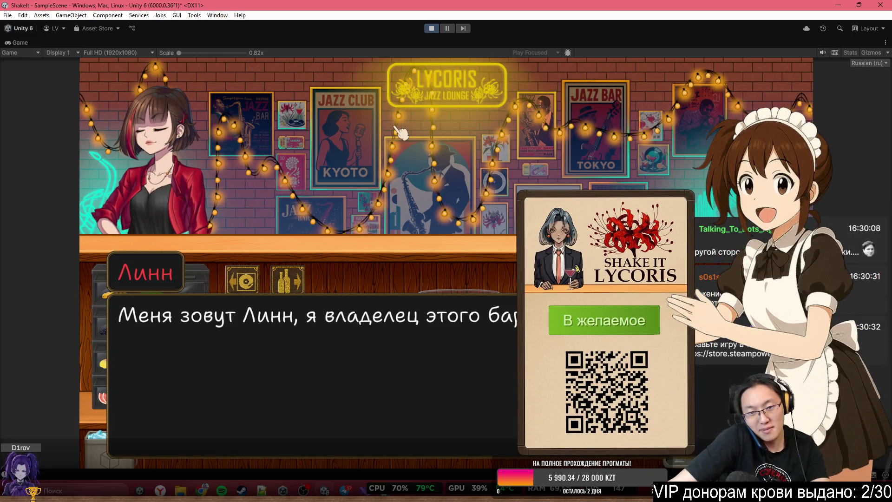
Advance Linn's dialogue and choose 'Пропустить обучение' to skip the tutorial
{"action": "left_click", "coordinate": [440, 260]}
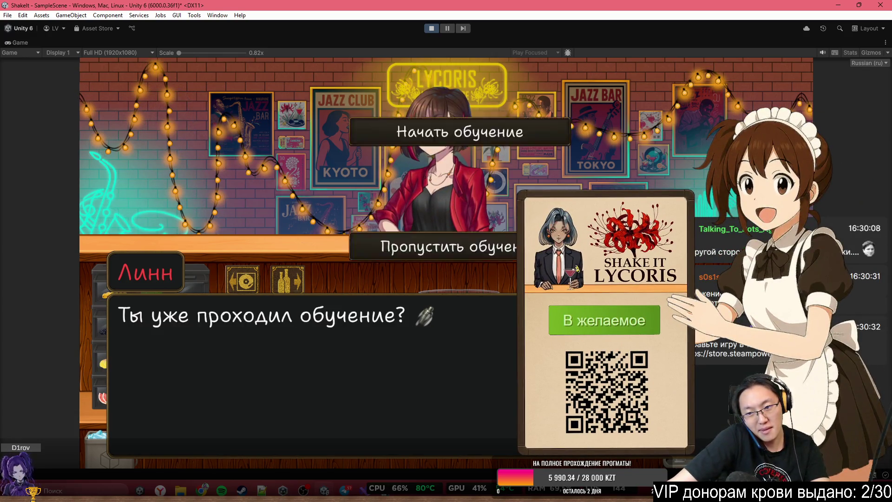
{"action": "left_click", "coordinate": [440, 258]}
{"action": "left_click", "coordinate": [503, 256]}
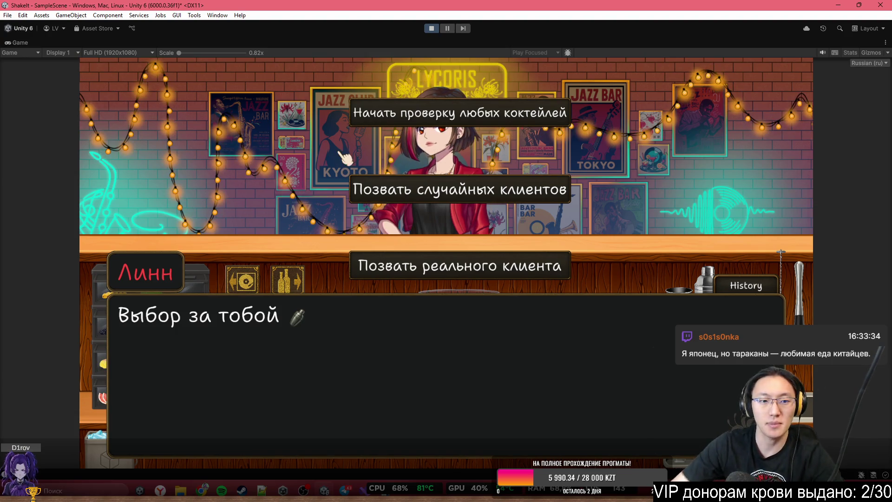
Choose to test any cocktails, fetch the grenadine bottle, and return to the bar counter
{"action": "left_click", "coordinate": [416, 114]}
{"action": "left_click", "coordinate": [525, 320]}
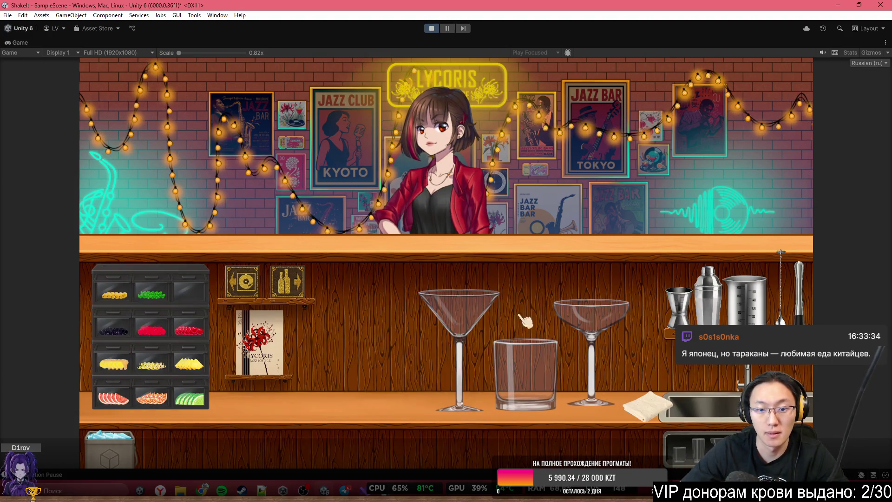
{"action": "left_click", "coordinate": [287, 280]}
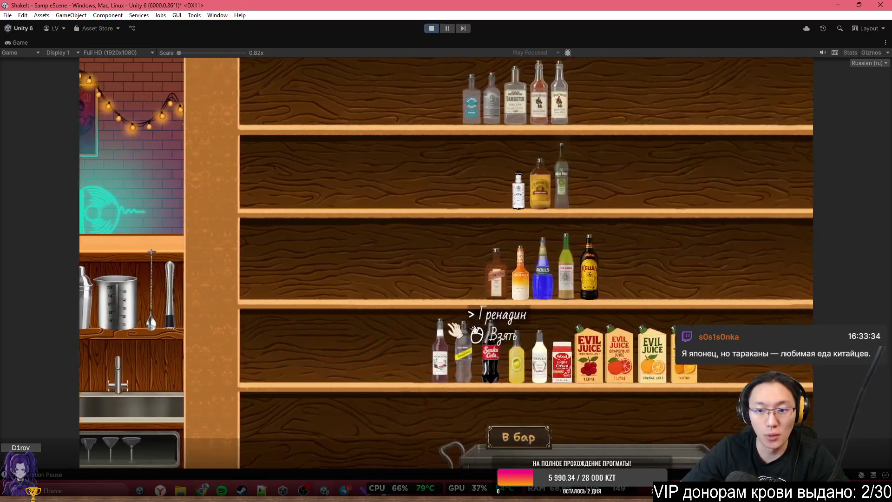
{"action": "left_click", "coordinate": [367, 344]}
{"action": "left_click", "coordinate": [392, 437]}
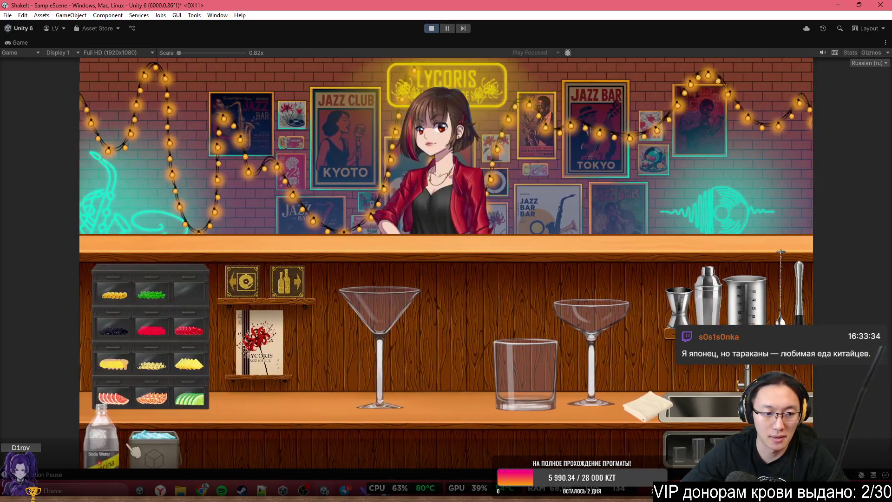
{"action": "left_click", "coordinate": [461, 376]}
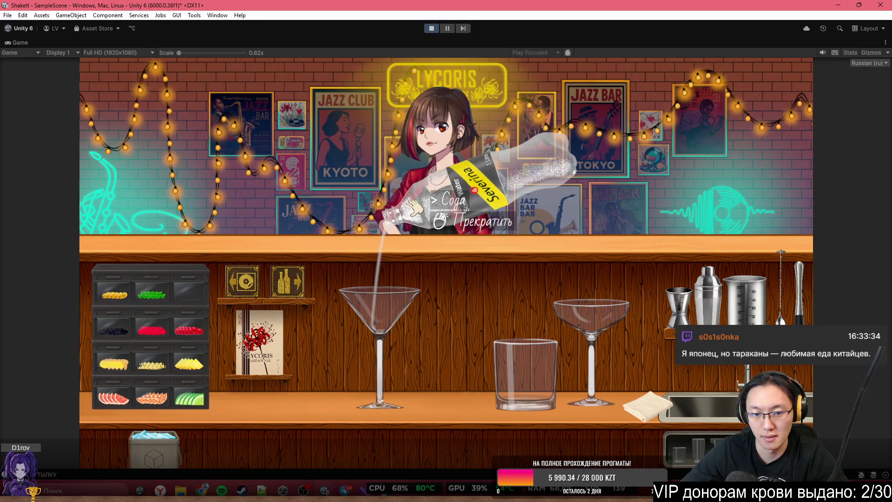
Drop several ice cubes from the bucket into the martini glass
{"action": "left_click", "coordinate": [413, 207]}
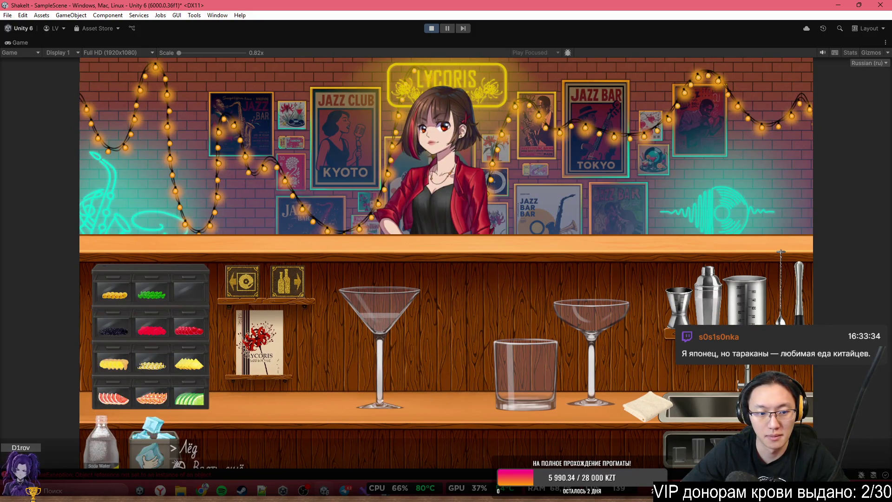
{"action": "left_click", "coordinate": [153, 439]}
{"action": "left_click", "coordinate": [420, 260]}
{"action": "left_click", "coordinate": [428, 241]}
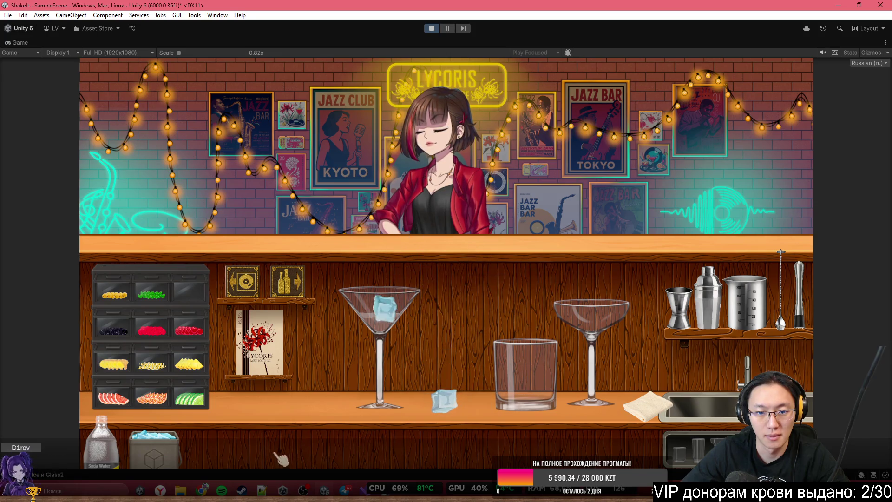
{"action": "left_click", "coordinate": [154, 439]}
{"action": "left_click", "coordinate": [376, 256]}
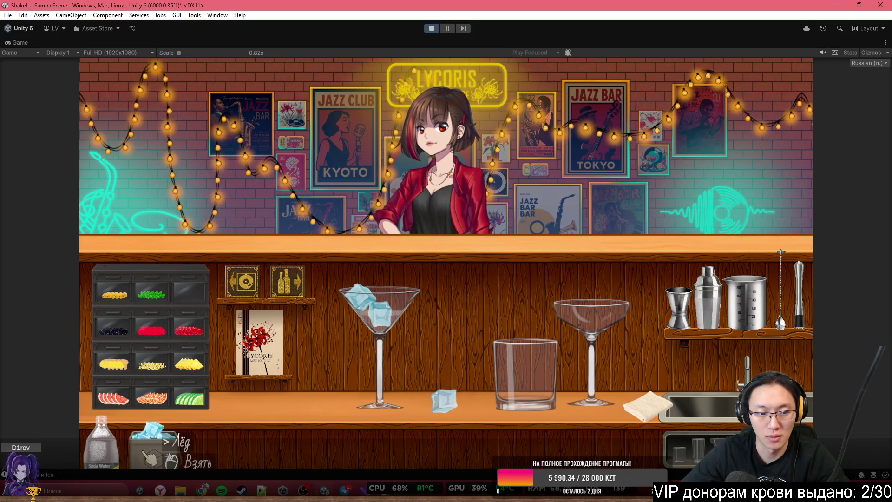
{"action": "left_click", "coordinate": [179, 437]}
{"action": "left_click", "coordinate": [446, 243]}
{"action": "left_click", "coordinate": [153, 439]}
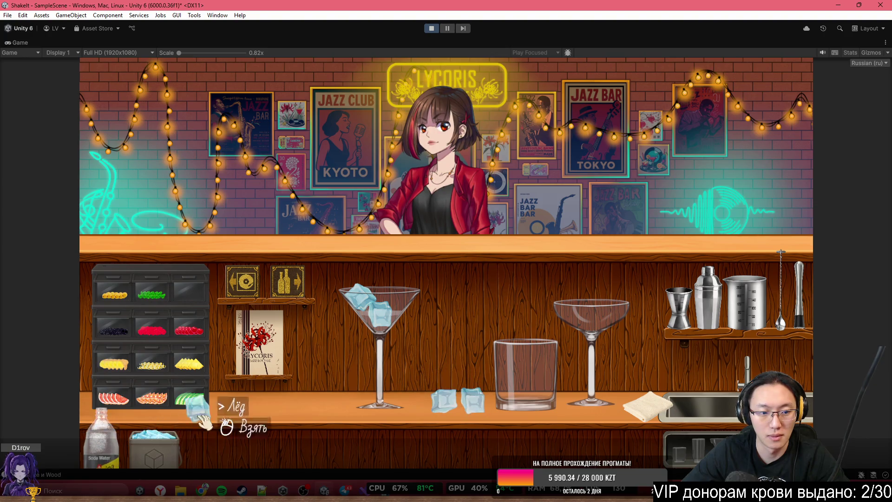
{"action": "left_click", "coordinate": [198, 399]}
Top the martini glass with soda, return the bottle, and serve the drink to the customer
{"action": "left_click", "coordinate": [99, 441]}
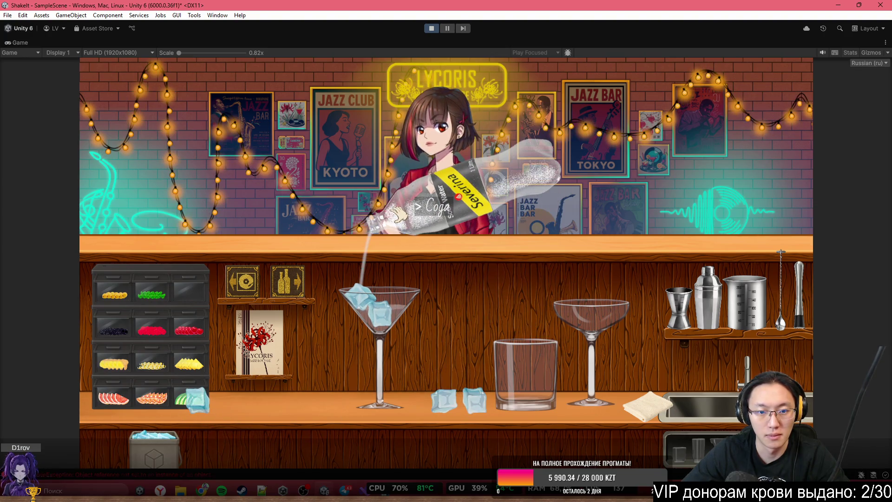
{"action": "left_click", "coordinate": [398, 214]}
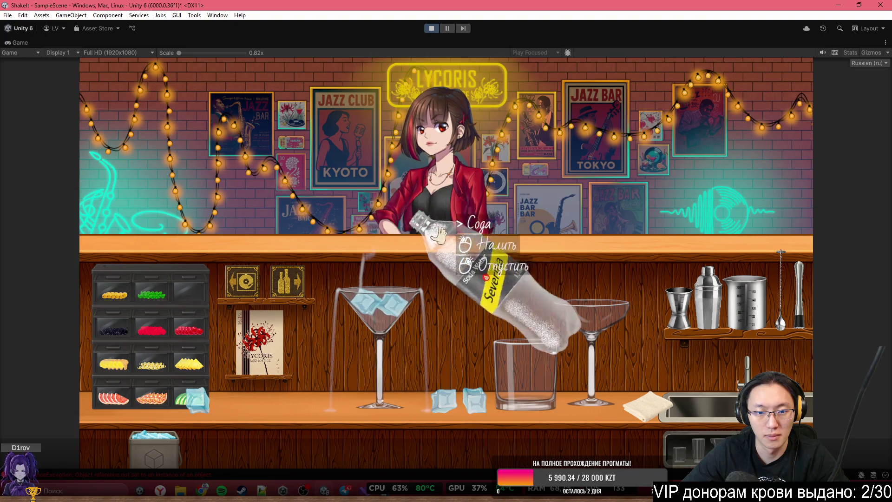
{"action": "right_click", "coordinate": [430, 231]}
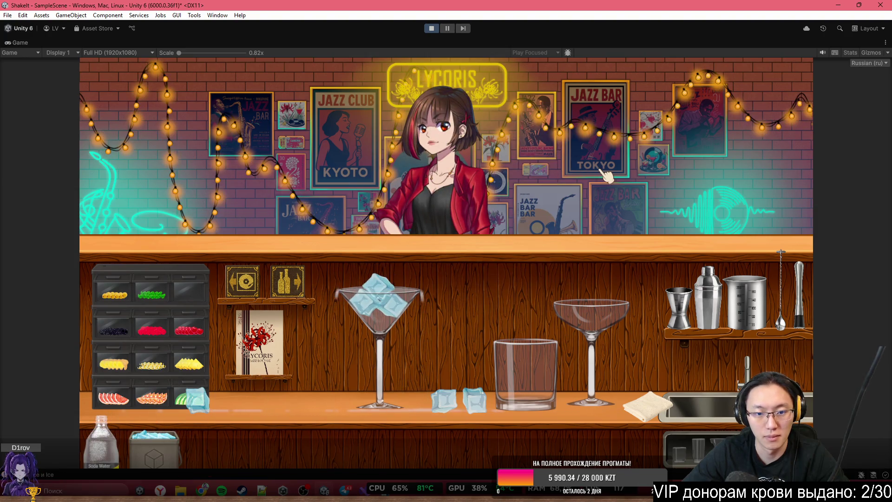
{"action": "left_click", "coordinate": [379, 302]}
{"action": "left_click", "coordinate": [434, 223]}
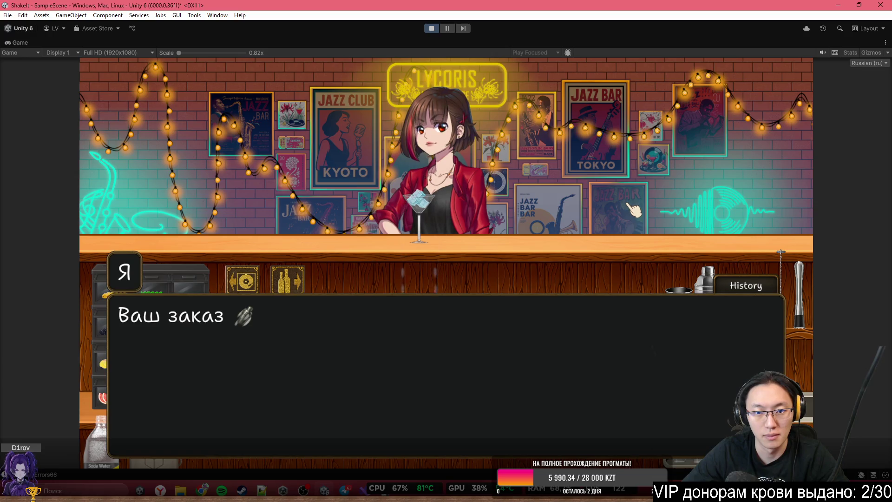
Get through the customer's reaction, wipe the leftover ice off the counter, and stop the play-test
{"action": "left_click", "coordinate": [631, 204]}
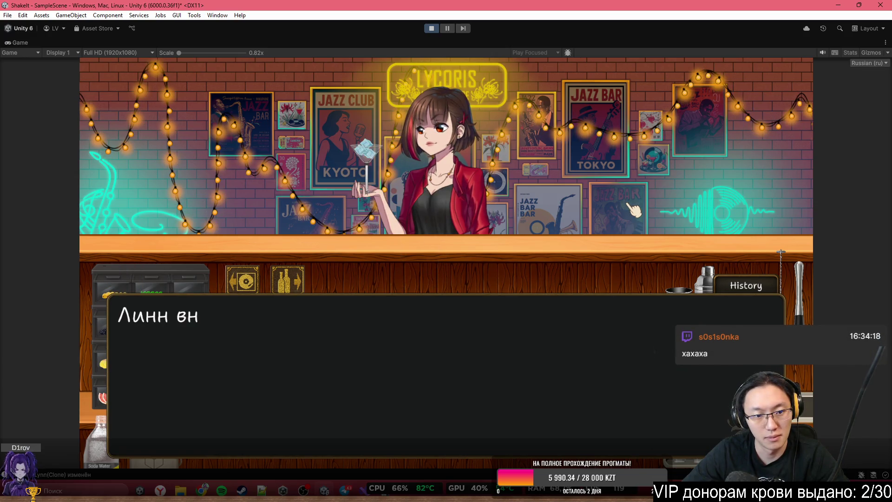
{"action": "left_click", "coordinate": [631, 211]}
{"action": "left_click", "coordinate": [630, 212]}
{"action": "left_click", "coordinate": [628, 213]}
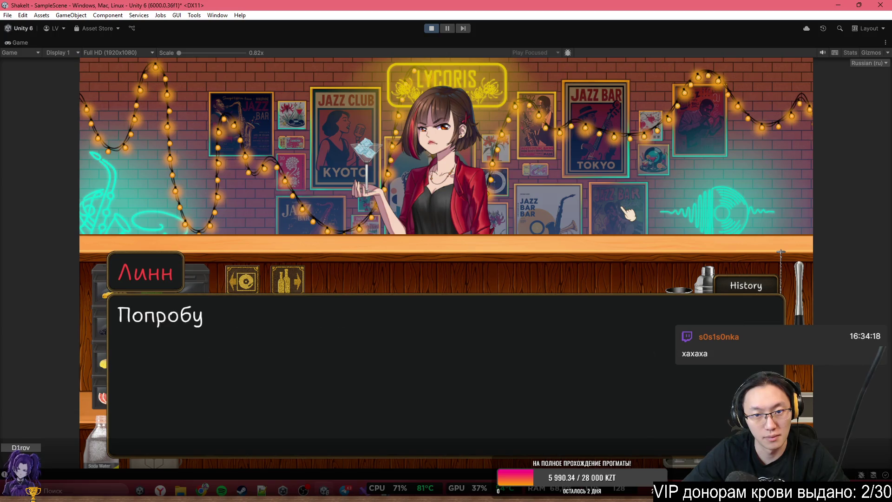
{"action": "left_click", "coordinate": [622, 210]}
{"action": "left_click", "coordinate": [617, 209]}
{"action": "left_click", "coordinate": [616, 213]}
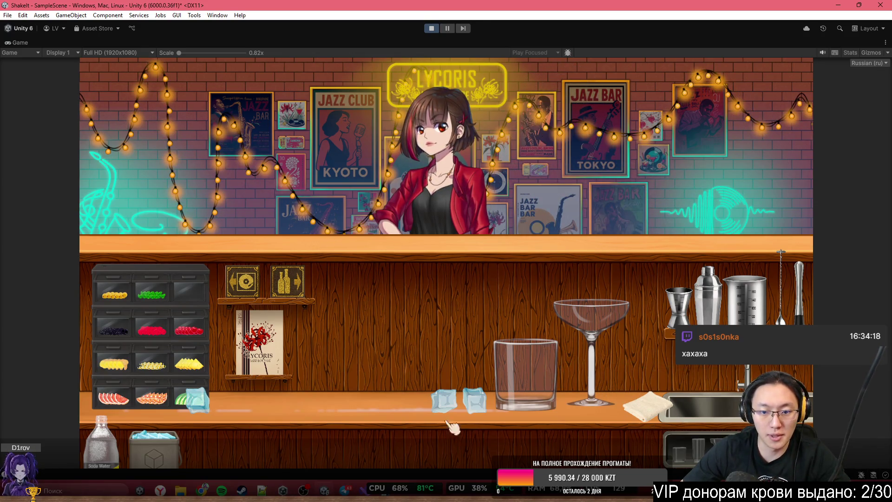
{"action": "mouse_move", "coordinate": [618, 411]}
{"action": "left_mouse_down"}
{"action": "mouse_move", "coordinate": [279, 409]}
{"action": "mouse_move", "coordinate": [114, 395]}
{"action": "mouse_move", "coordinate": [262, 411]}
{"action": "left_mouse_up"}
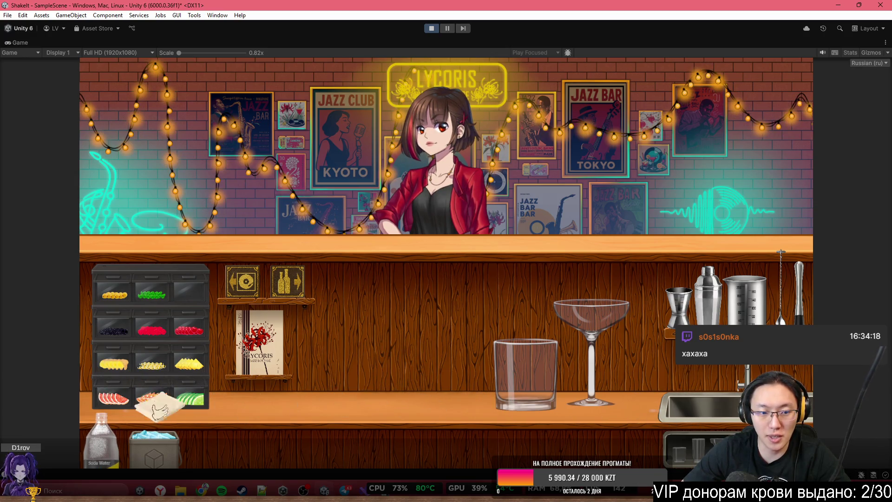
{"action": "left_click", "coordinate": [431, 28]}
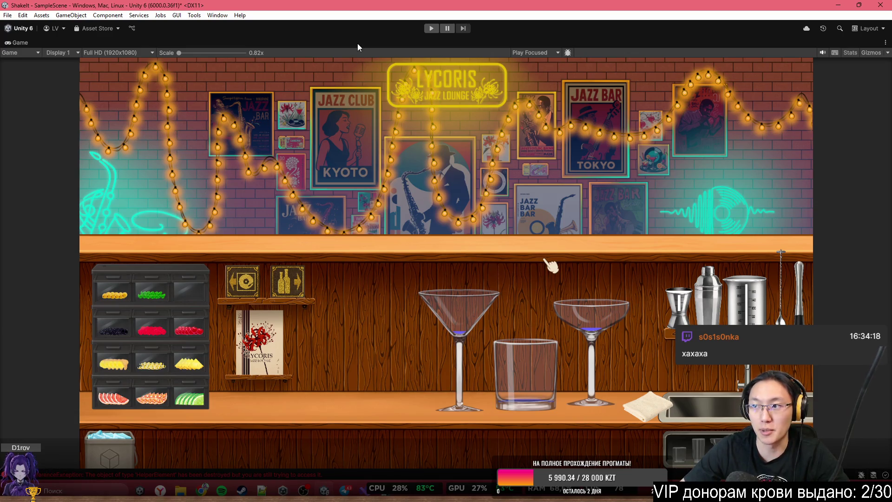
Restore the full editor layout and apply all overrides to the Cocktail prefab
{"action": "key", "text": "shift+space"}
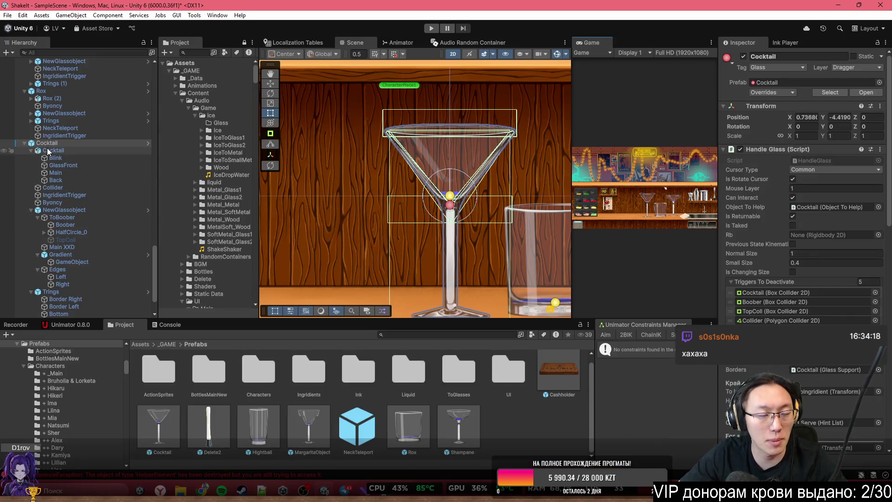
{"action": "left_click", "coordinate": [767, 94]}
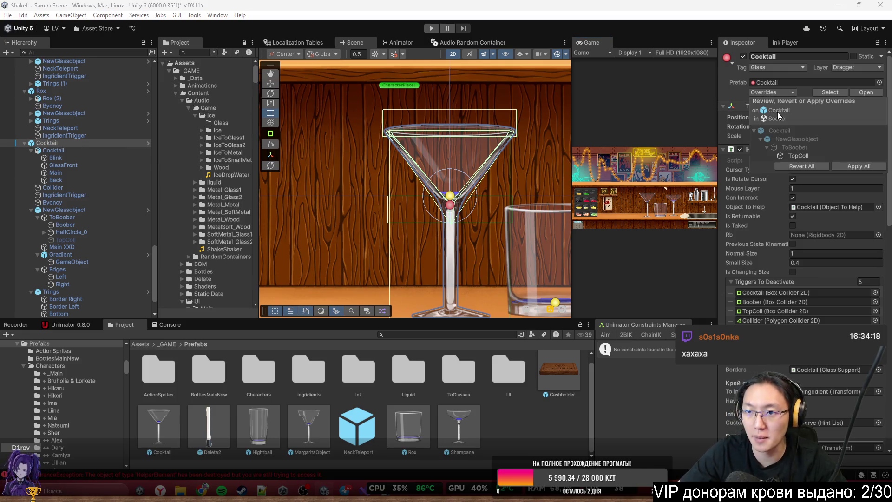
{"action": "left_click", "coordinate": [848, 164]}
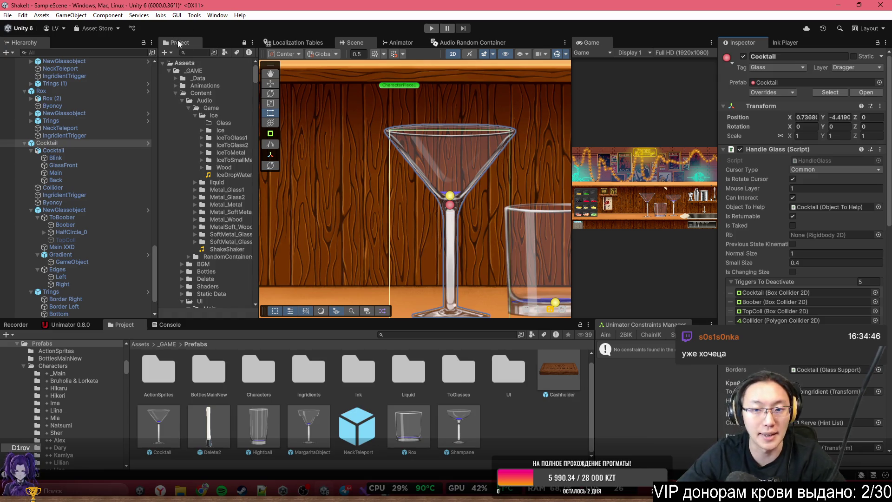
Pick the coupe glass in the scene, then select the top-level Shampane object
{"action": "scroll", "coordinate": [288, 192], "scroll_direction": "down", "scroll_amount": 5}
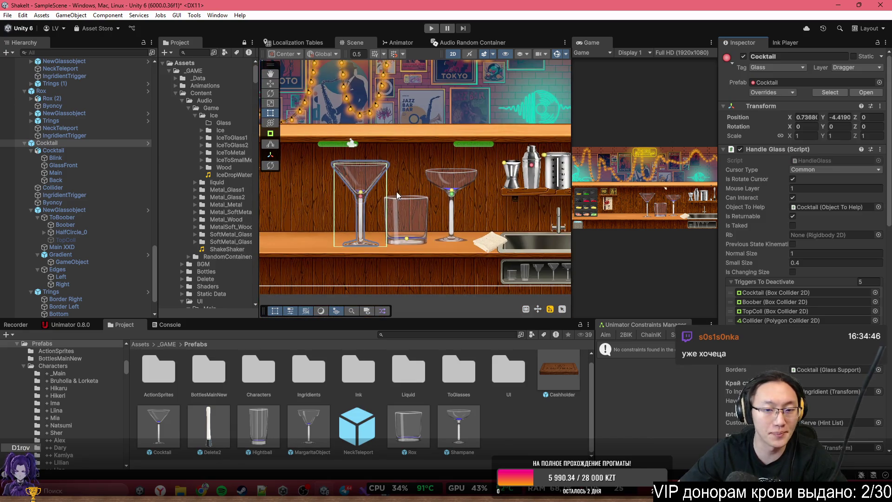
{"action": "scroll", "coordinate": [442, 179], "scroll_direction": "up", "scroll_amount": 3}
{"action": "left_click", "coordinate": [461, 187]}
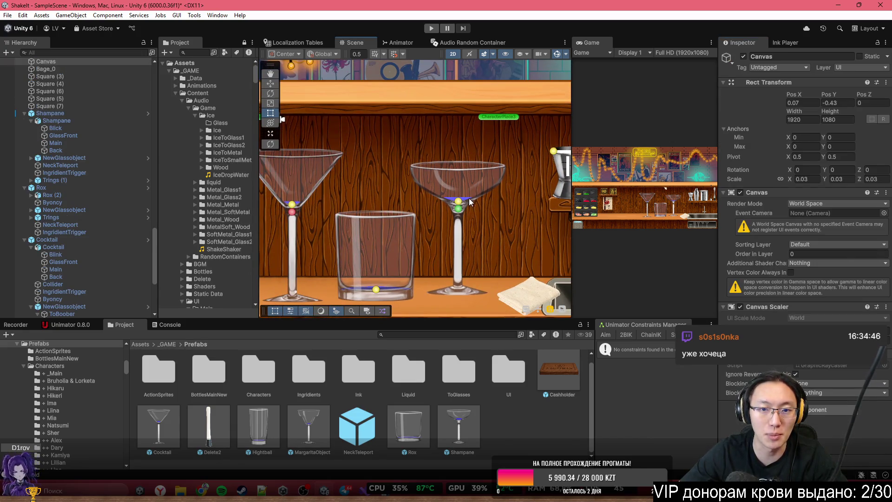
{"action": "left_click", "coordinate": [47, 113]}
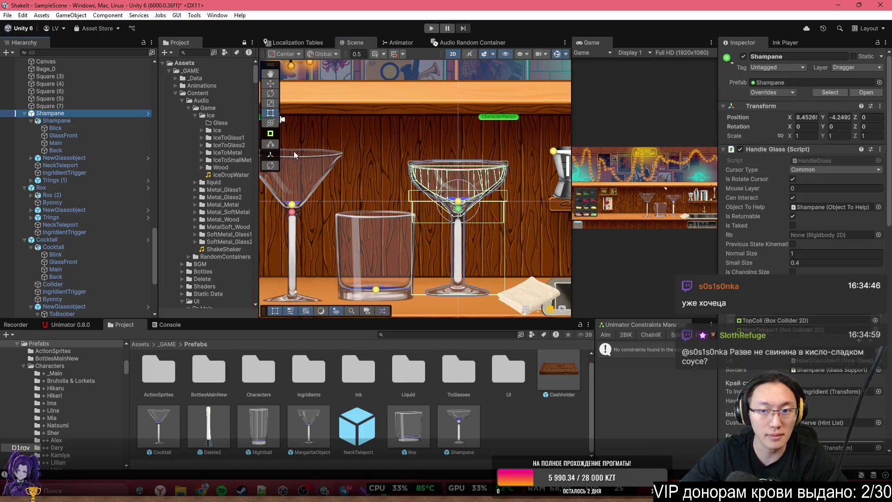
Frame the Shampane glass in the Scene view and switch to the Bartender The Right Mix browser page
{"action": "key", "text": "f"}
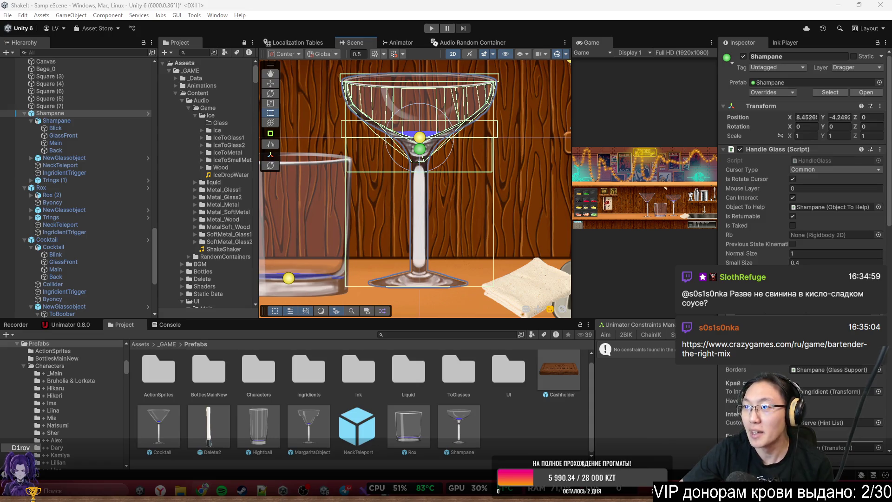
{"action": "key", "text": "alt+Tab"}
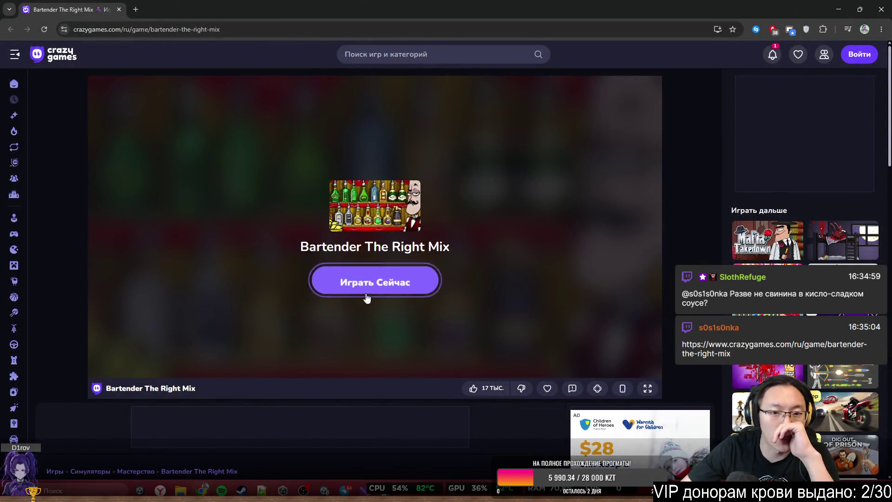
Launch Bartender The Right Mix with 'Играть Сейчас' and get past the intro screen
{"action": "left_click", "coordinate": [366, 297]}
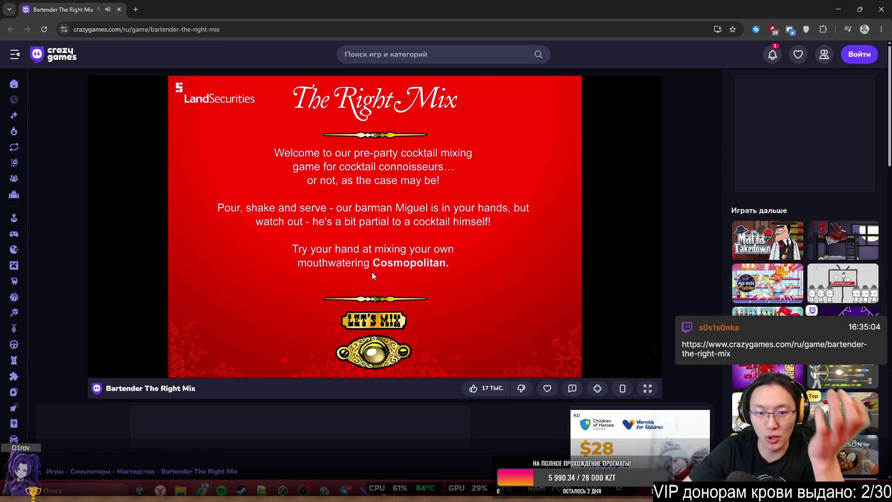
{"action": "left_click", "coordinate": [379, 354]}
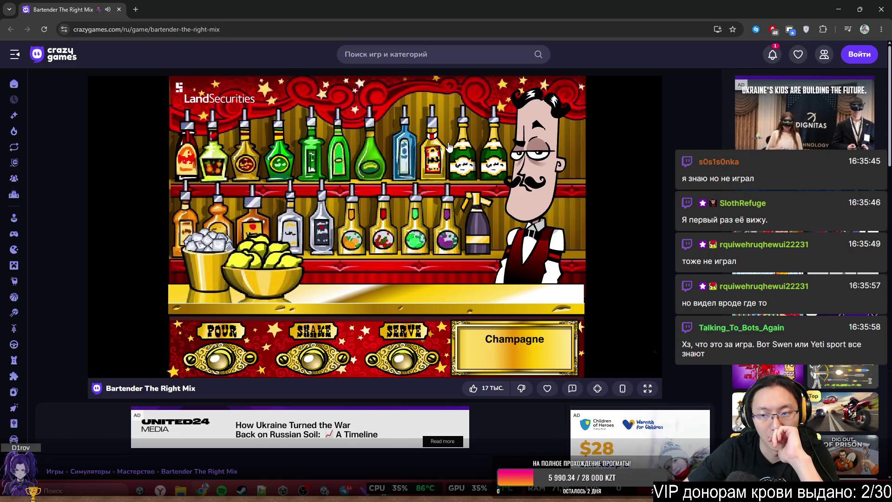
After trying the Vermouth, pour the green bottle into the shaker
{"action": "left_click", "coordinate": [341, 151]}
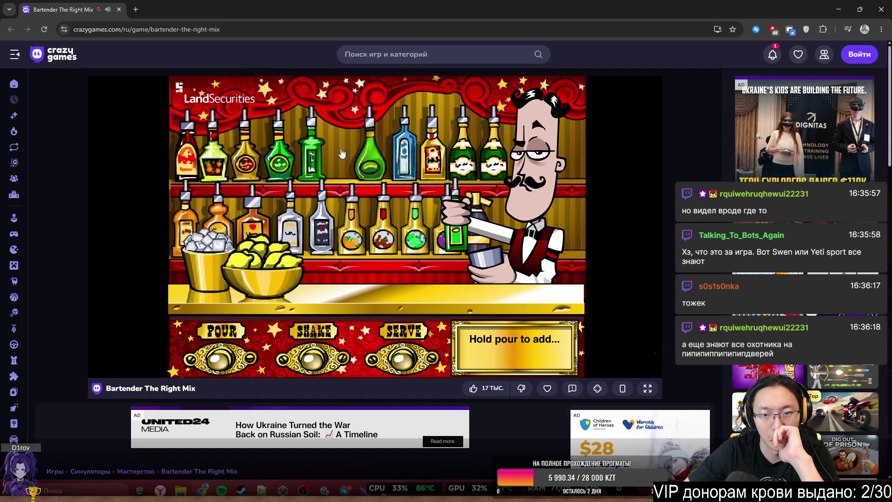
{"action": "left_click", "coordinate": [462, 223]}
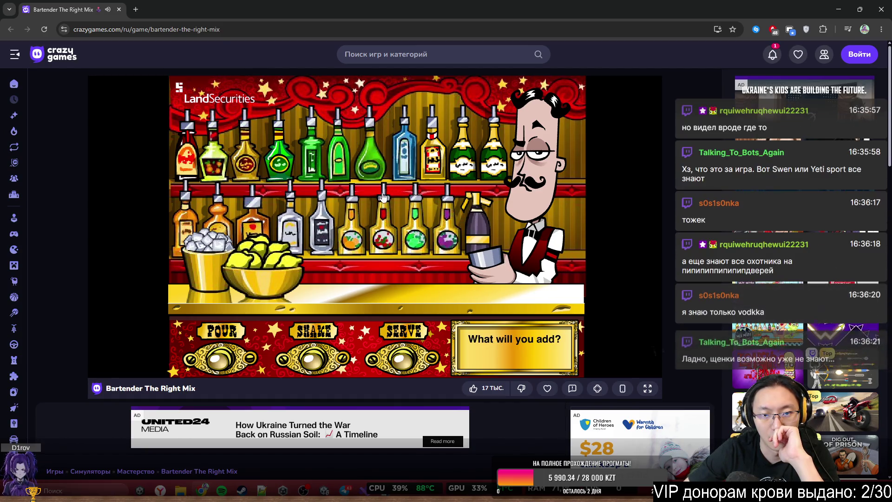
{"action": "left_click", "coordinate": [341, 166]}
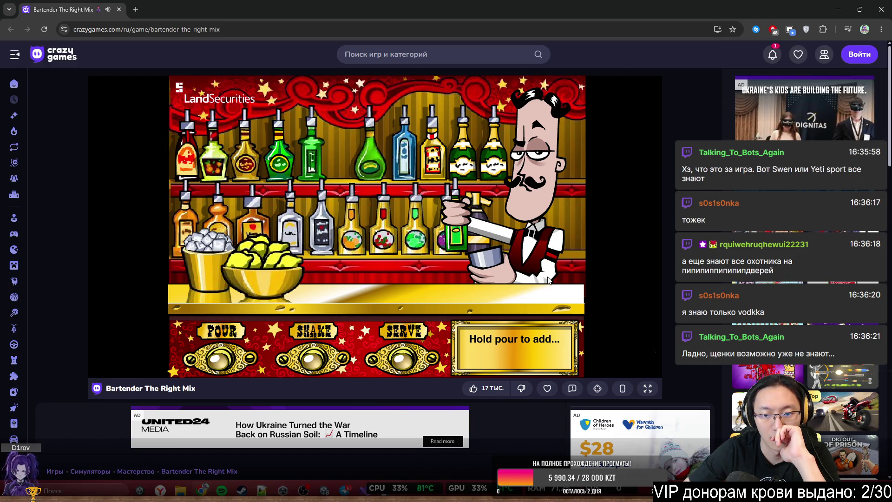
{"action": "left_click", "coordinate": [453, 245]}
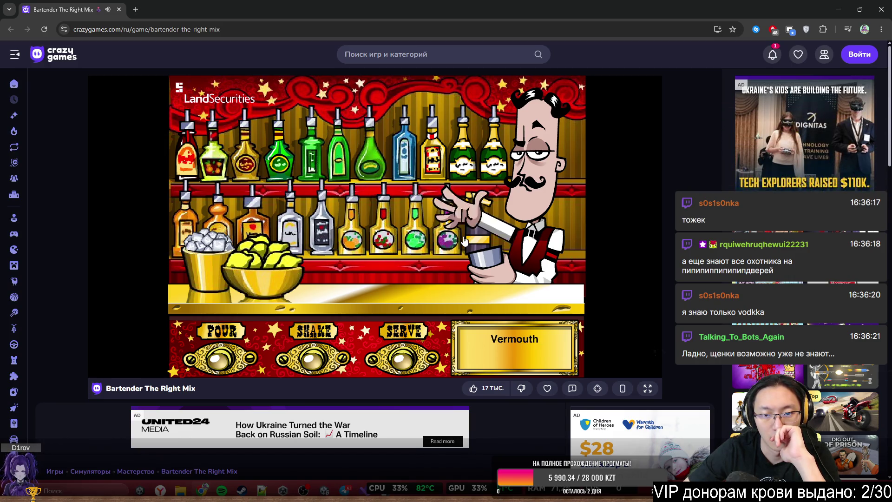
{"action": "left_click", "coordinate": [342, 177]}
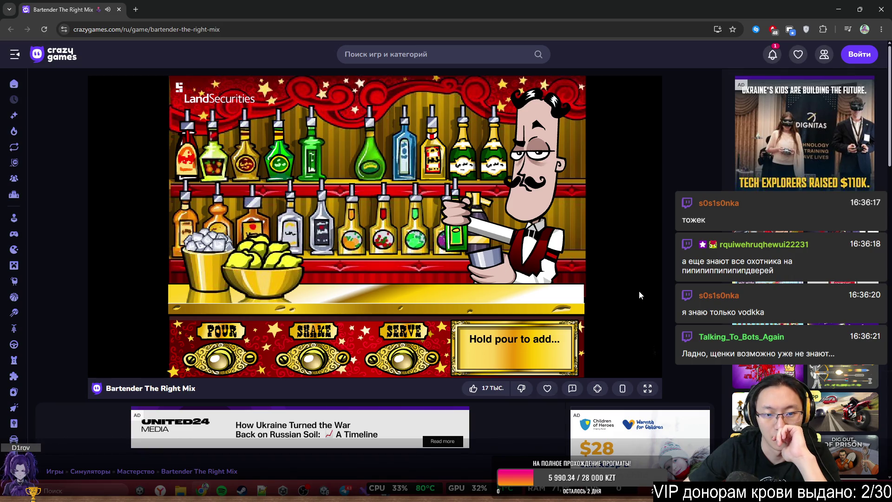
{"action": "left_click", "coordinate": [230, 361]}
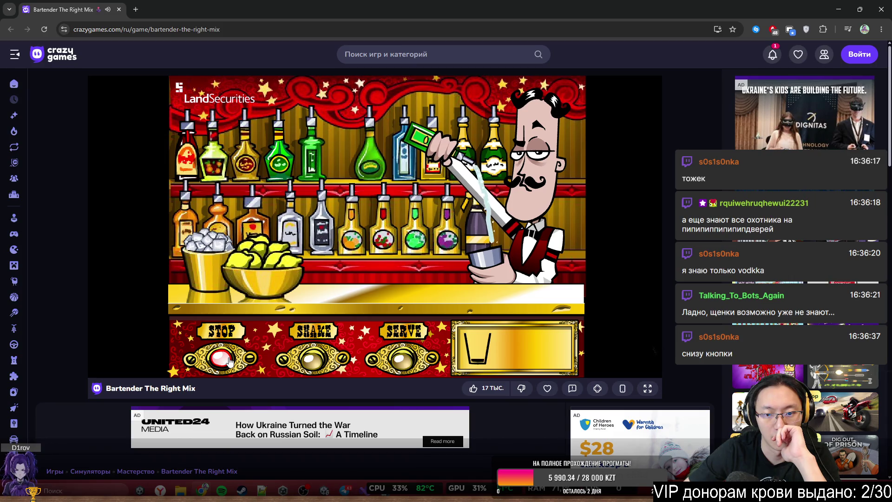
{"action": "left_click", "coordinate": [228, 361]}
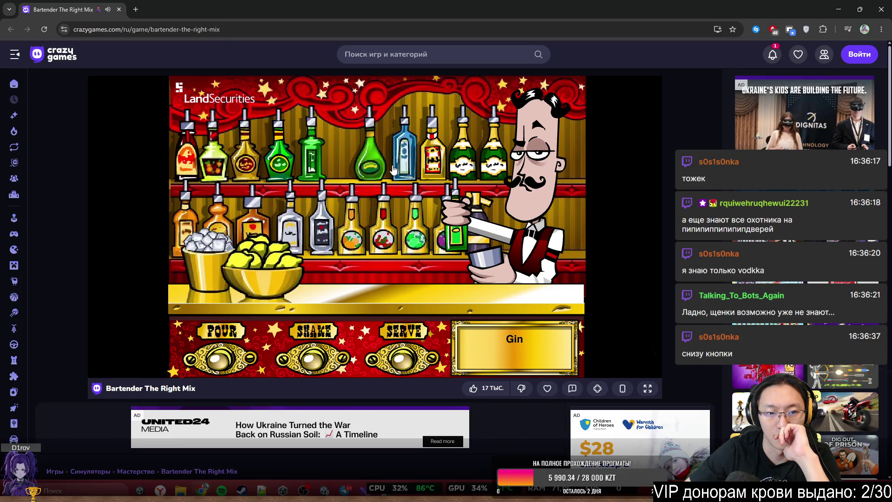
Pour gin into the shaker and start shaking the mix
{"action": "left_click", "coordinate": [394, 168]}
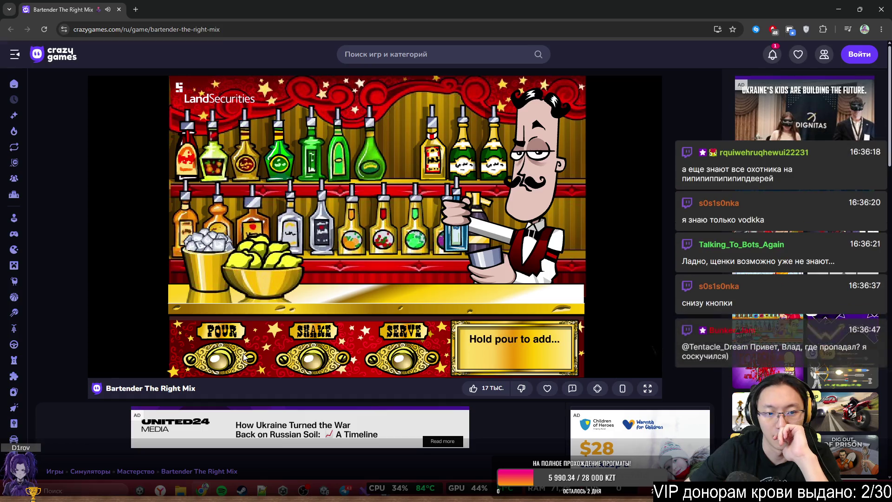
{"action": "left_click", "coordinate": [219, 360]}
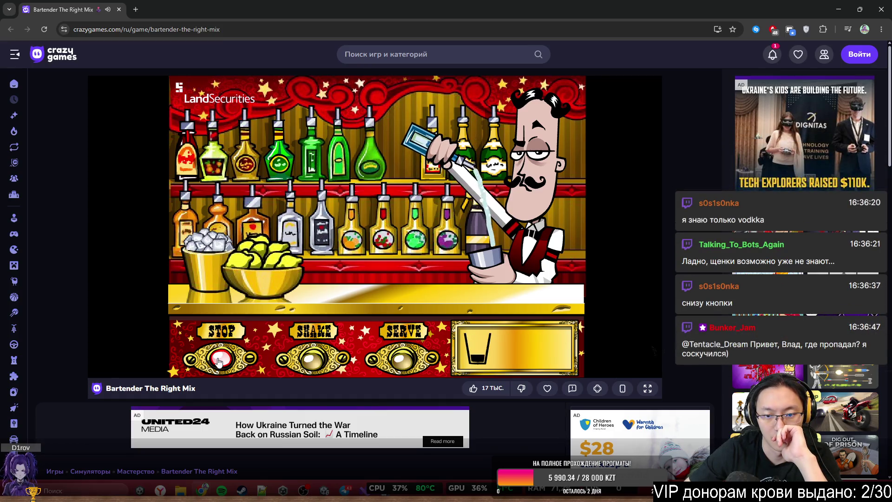
{"action": "left_click", "coordinate": [220, 360]}
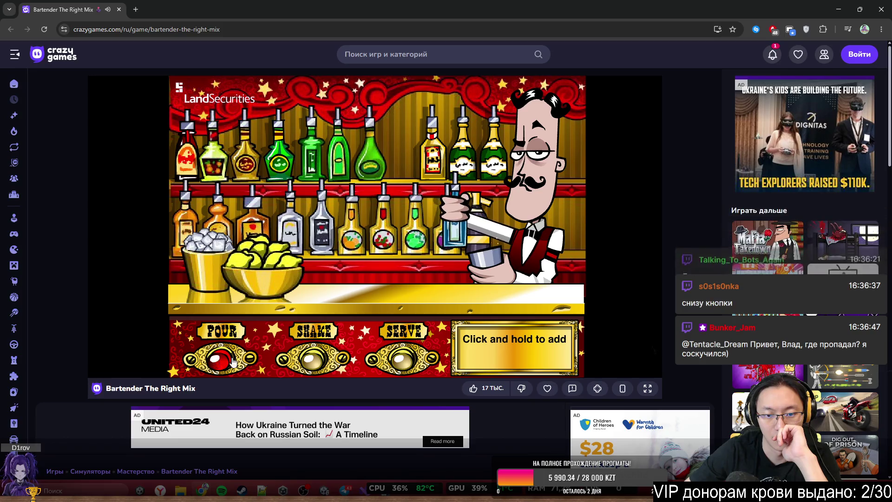
{"action": "left_click", "coordinate": [311, 368]}
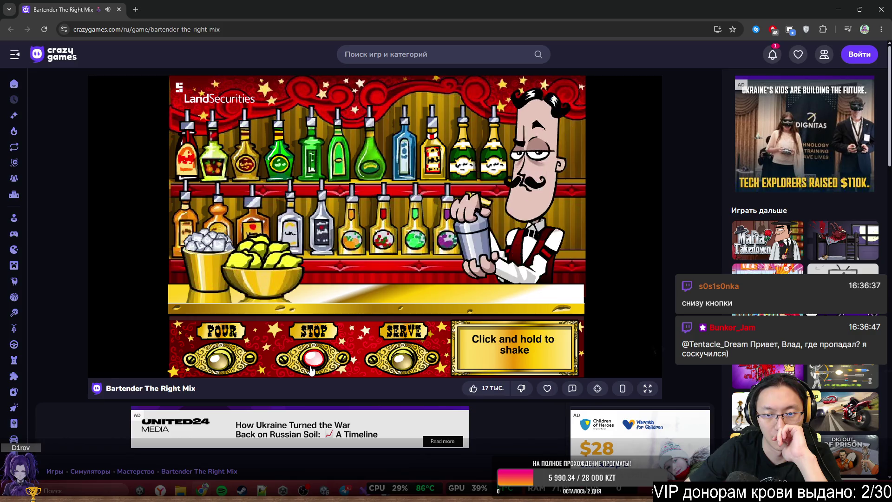
Stop shaking, pour and serve the cocktail for the 16 TONS verdict, then shrink the browser window
{"action": "left_click", "coordinate": [311, 368]}
{"action": "left_click", "coordinate": [396, 361]}
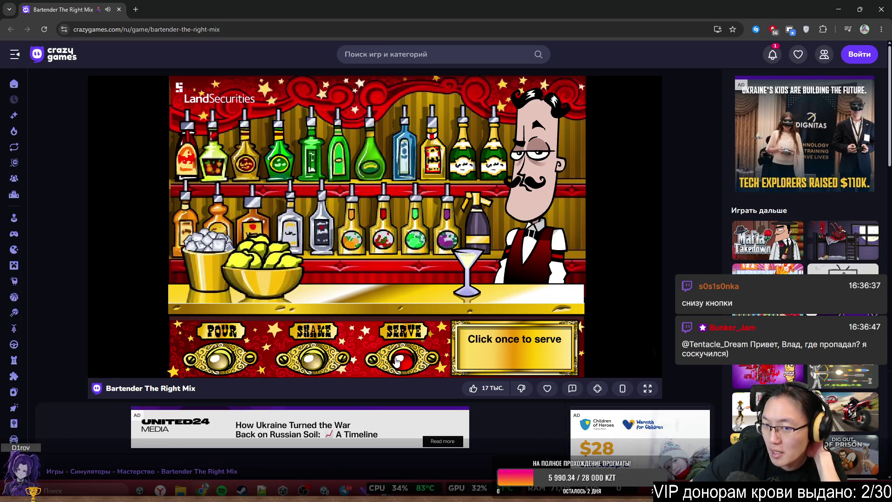
{"action": "left_click", "coordinate": [396, 361]}
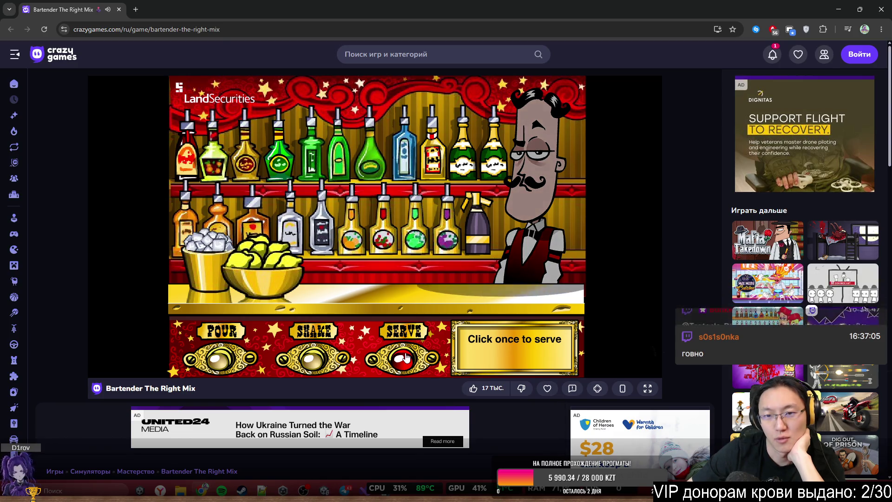
{"action": "left_click", "coordinate": [405, 358]}
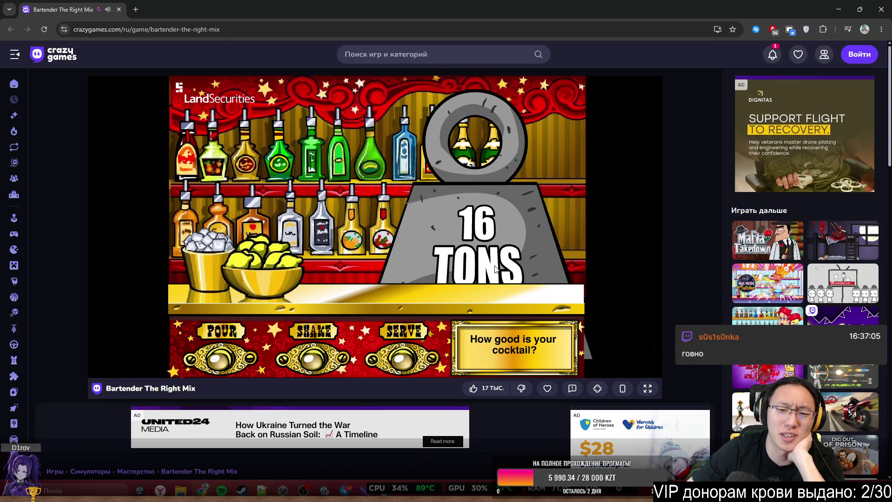
{"action": "key", "text": "super+Down"}
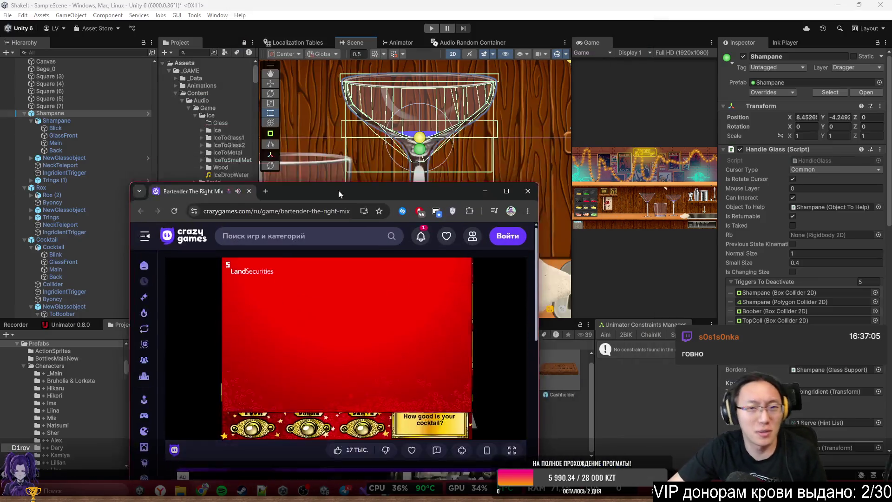
Close the game's browser window and zoom onto the coupe glass, picking its Blick highlight part
{"action": "left_click", "coordinate": [535, 199]}
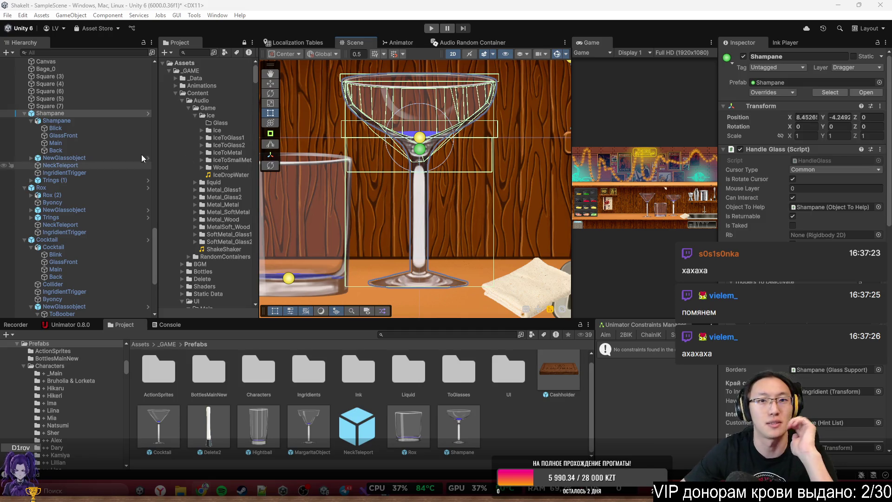
{"action": "left_click_drag", "start_coordinate": [449, 164], "coordinate": [483, 203]}
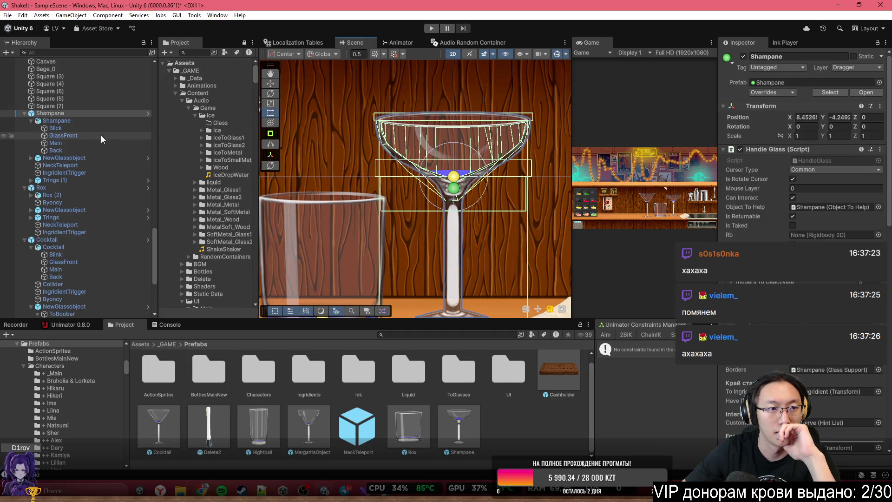
{"action": "scroll", "coordinate": [442, 148], "scroll_direction": "up", "scroll_amount": 2}
{"action": "scroll", "coordinate": [427, 134], "scroll_direction": "up", "scroll_amount": 4}
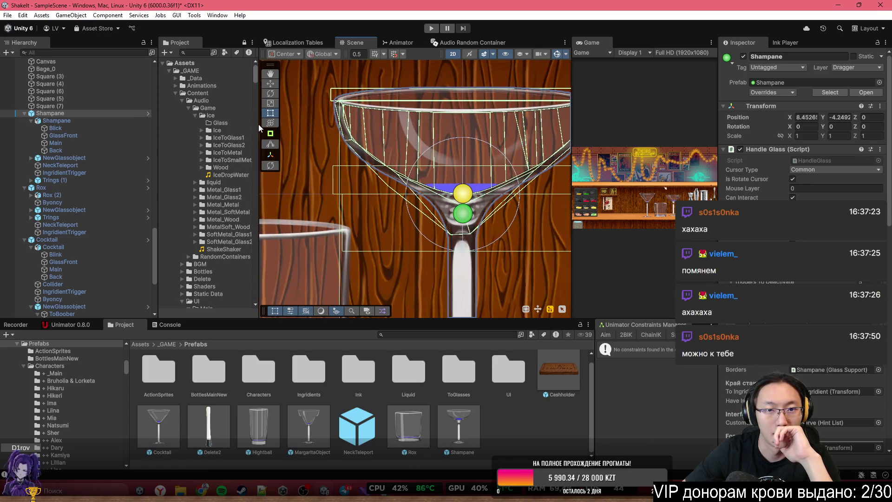
{"action": "left_click", "coordinate": [423, 129]}
Select GlassFront and remove its Polygon Collider 2D, leaving the Buoyancy Effector 2D untouched
{"action": "left_click", "coordinate": [422, 130]}
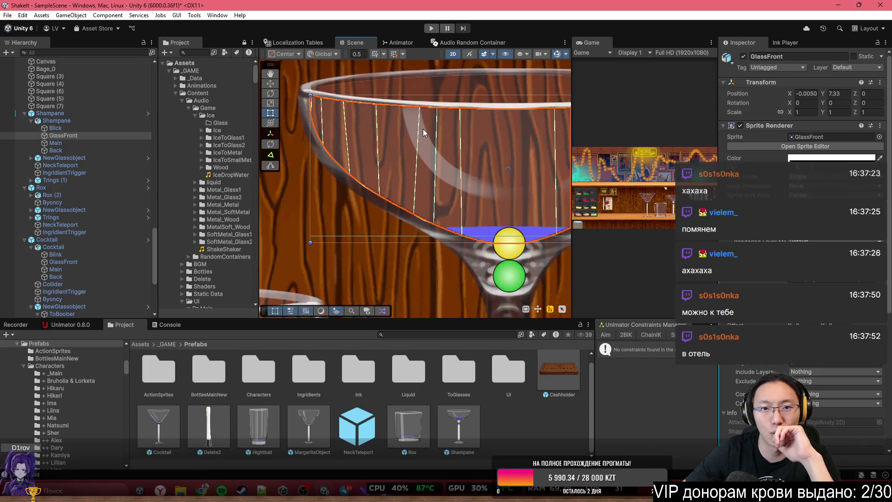
{"action": "right_click", "coordinate": [783, 257]}
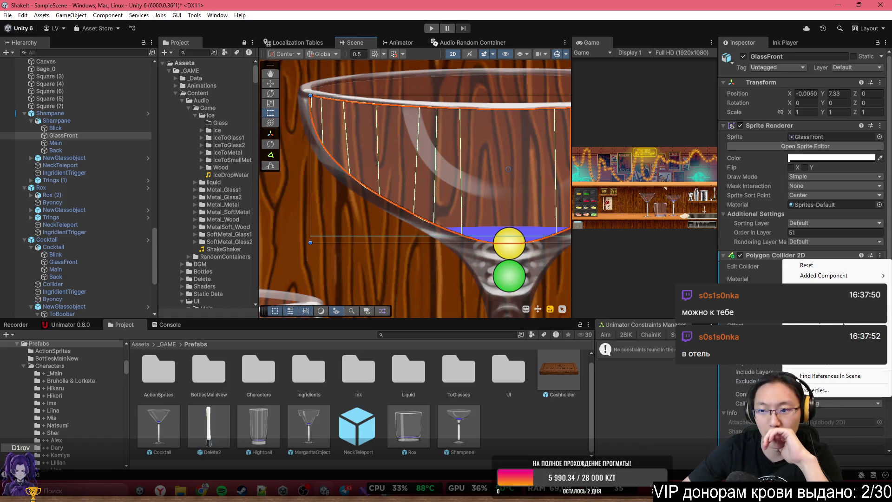
{"action": "left_click", "coordinate": [818, 286]}
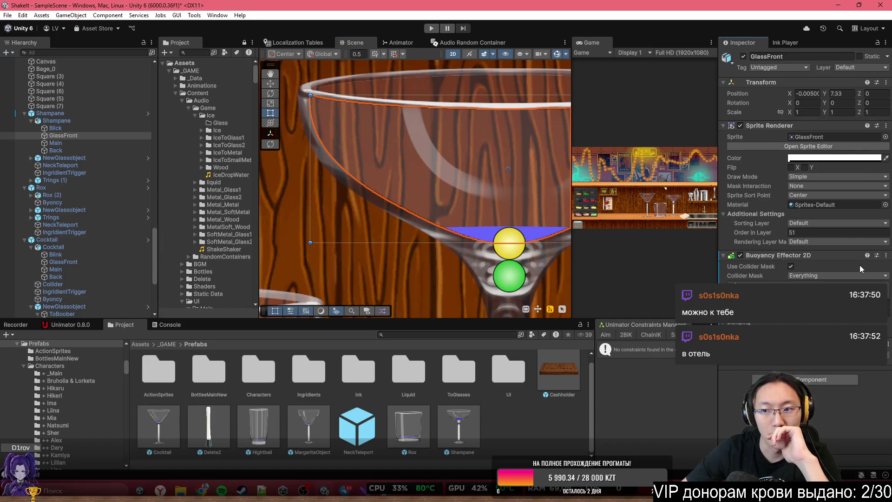
{"action": "right_click", "coordinate": [782, 255]}
{"action": "left_click", "coordinate": [587, 305]}
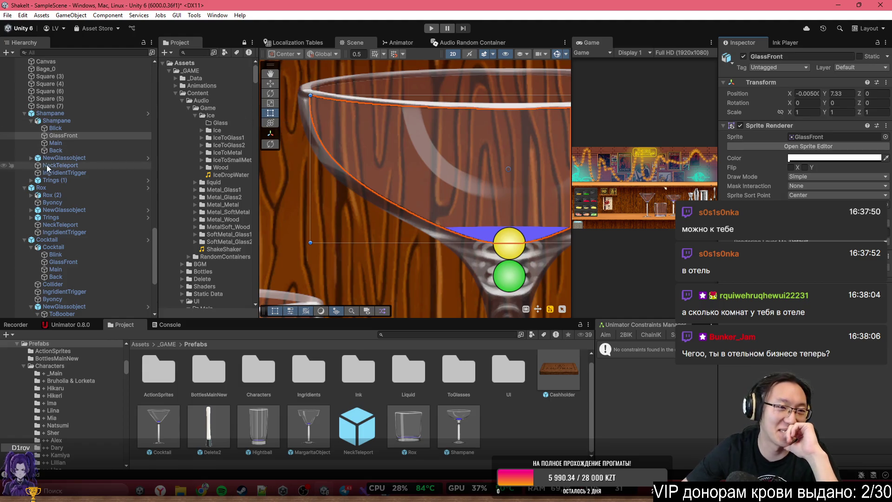
{"action": "scroll", "coordinate": [83, 160], "scroll_direction": "down", "scroll_amount": 3}
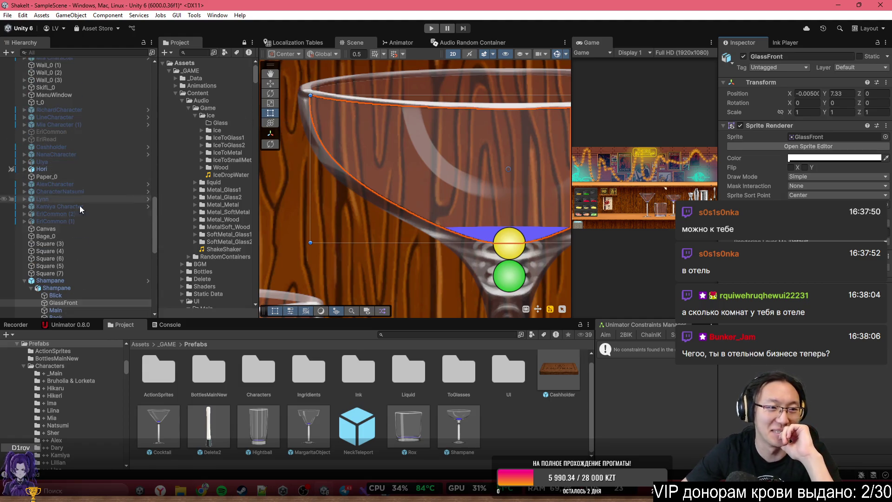
{"action": "scroll", "coordinate": [84, 193], "scroll_direction": "down", "scroll_amount": 5}
{"action": "scroll", "coordinate": [453, 195], "scroll_direction": "down", "scroll_amount": 5}
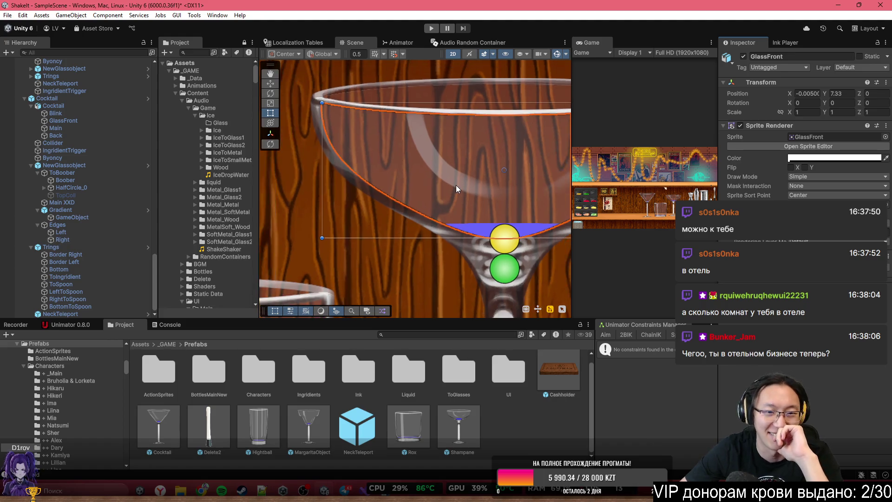
{"action": "left_click_drag", "start_coordinate": [441, 278], "coordinate": [545, 281]}
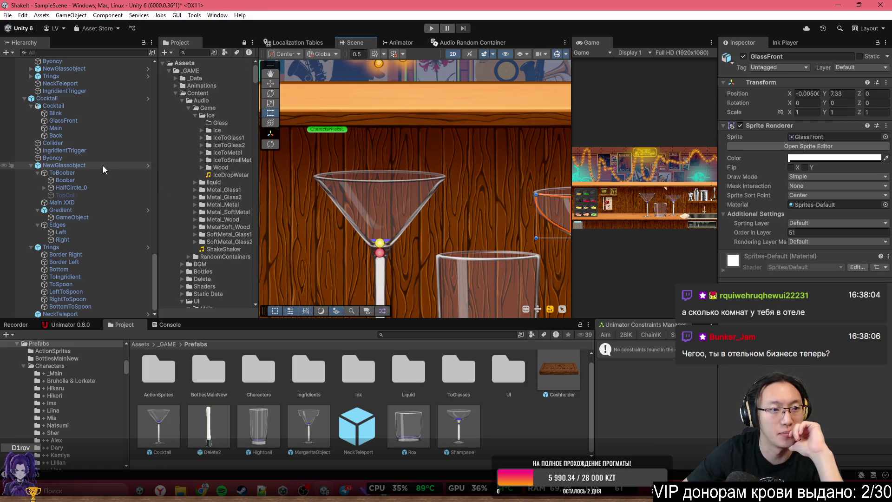
Paste a copy of Byoncy into the Shampane glass's NewGlassobject and move it directly below Back
{"action": "left_click", "coordinate": [96, 158]}
{"action": "left_click_drag", "start_coordinate": [494, 205], "coordinate": [391, 209]}
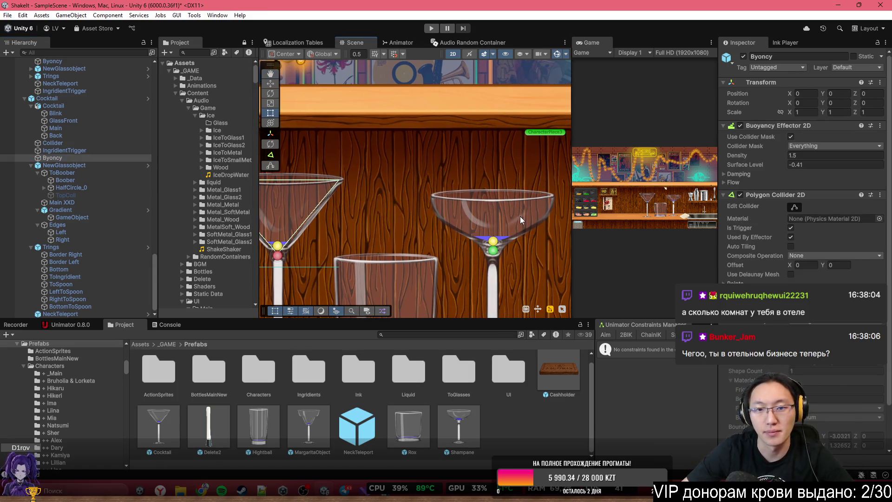
{"action": "left_click", "coordinate": [507, 220]}
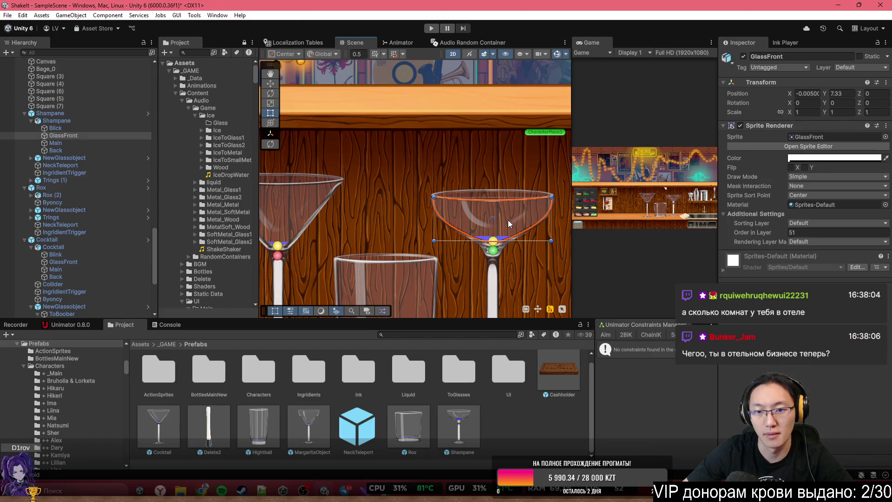
{"action": "scroll", "coordinate": [508, 219], "scroll_direction": "up", "scroll_amount": 5}
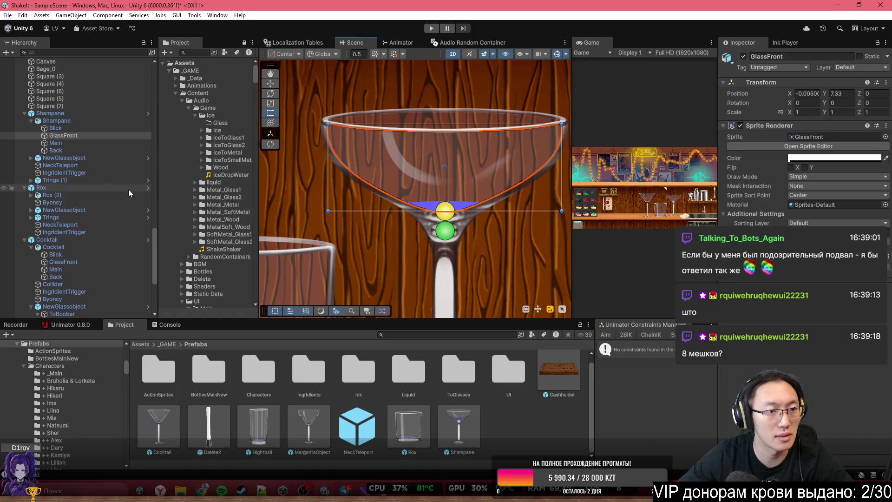
{"action": "left_click", "coordinate": [98, 160]}
{"action": "key", "text": "ctrl+v"}
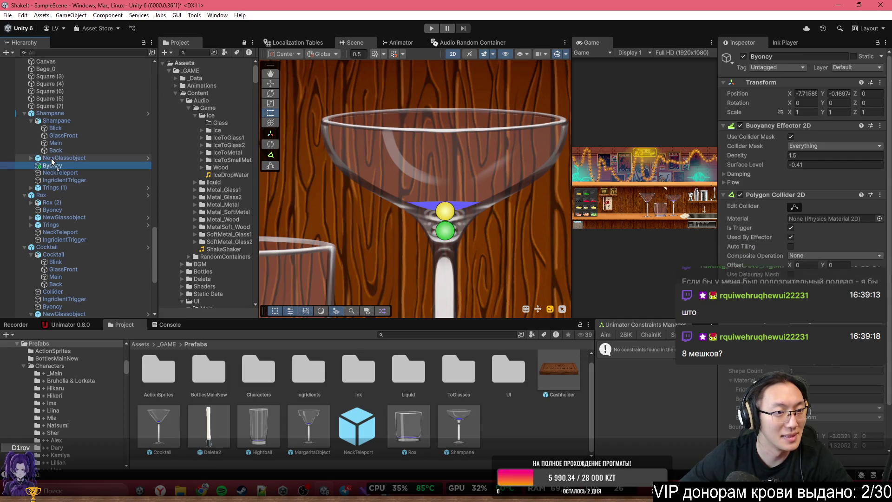
{"action": "mouse_move", "coordinate": [55, 168]}
{"action": "left_mouse_down"}
{"action": "mouse_move", "coordinate": [57, 185]}
{"action": "mouse_move", "coordinate": [39, 157]}
{"action": "left_mouse_up"}
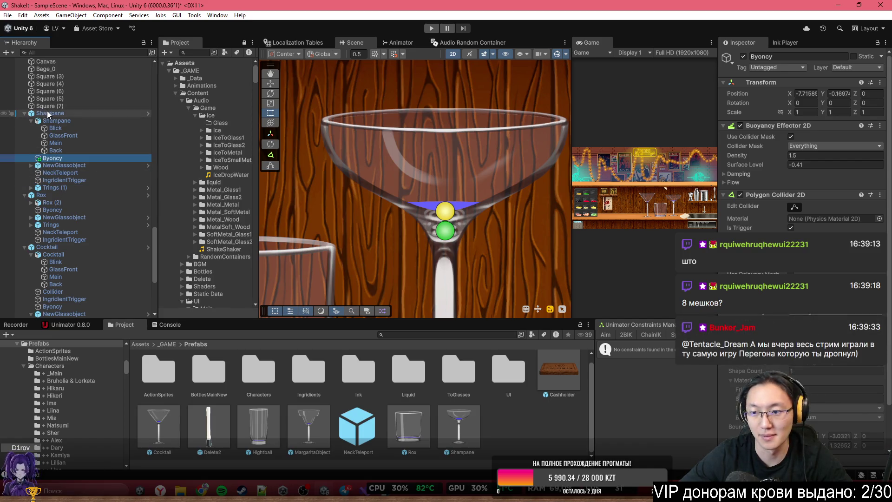
Set Byoncy's Position X to 0 and pull its collider's top-left corner onto the left rim
{"action": "left_click", "coordinate": [806, 93]}
{"action": "type", "text": "0"}
{"action": "key", "text": "Tab"}
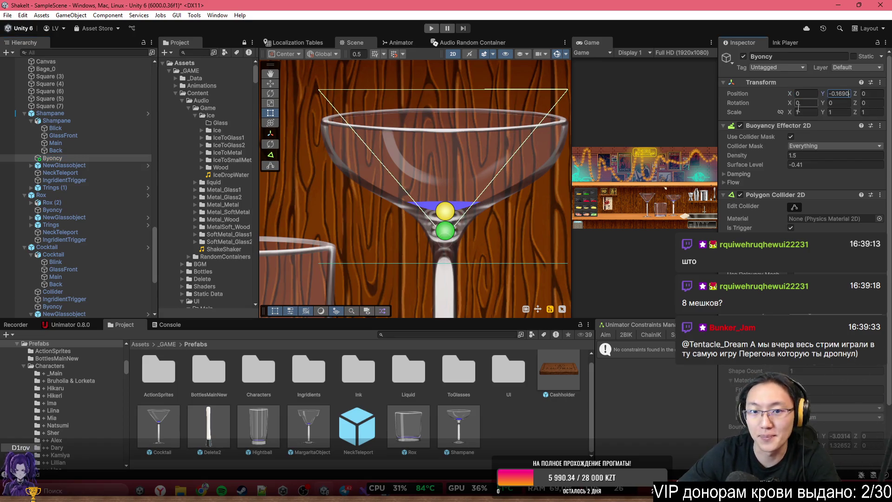
{"action": "left_click", "coordinate": [793, 208]}
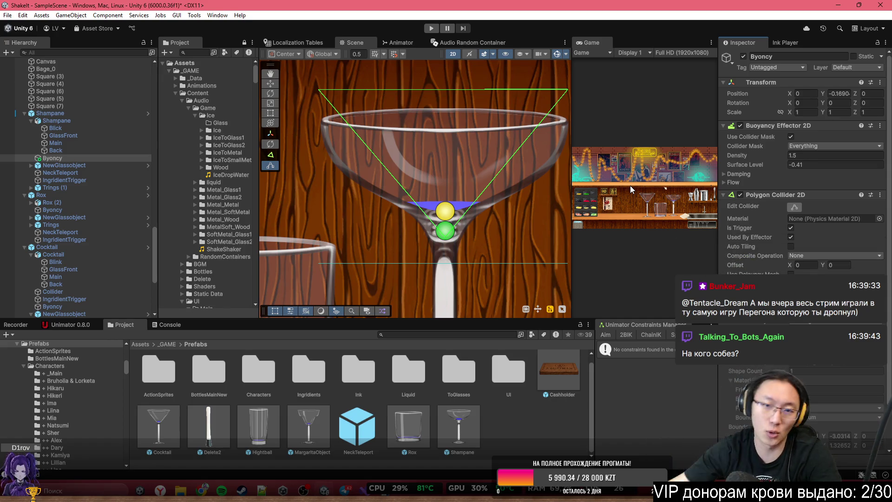
{"action": "left_click_drag", "start_coordinate": [317, 90], "coordinate": [321, 127]}
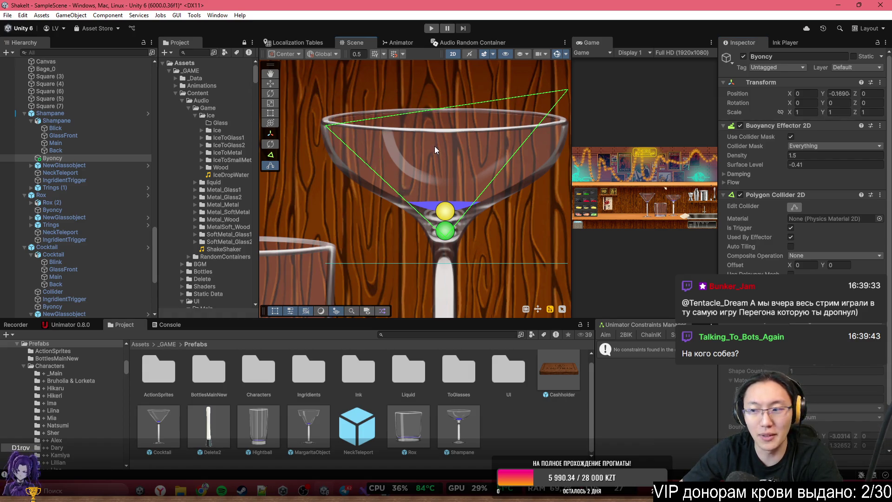
Pull the collider's top-right corner down to the rim and fit a point to the bowl's right side
{"action": "key", "text": "f"}
{"action": "key", "text": "ctrl"}
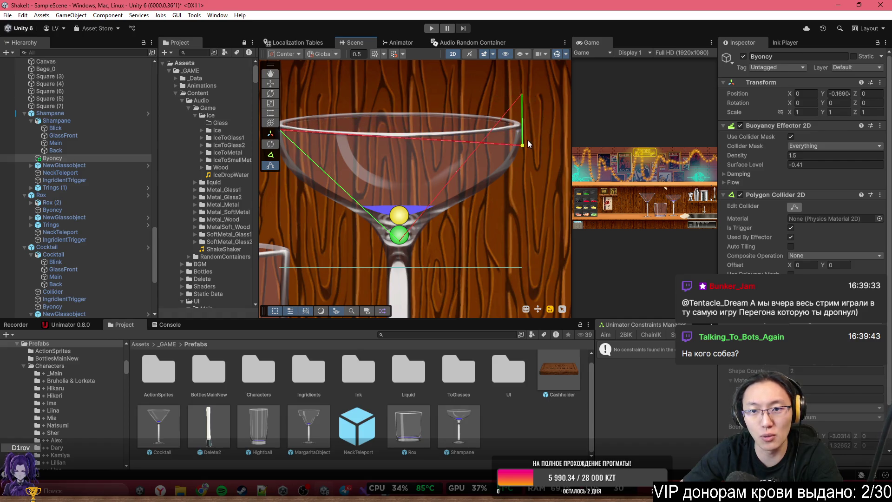
{"action": "left_click_drag", "start_coordinate": [522, 94], "coordinate": [522, 127]}
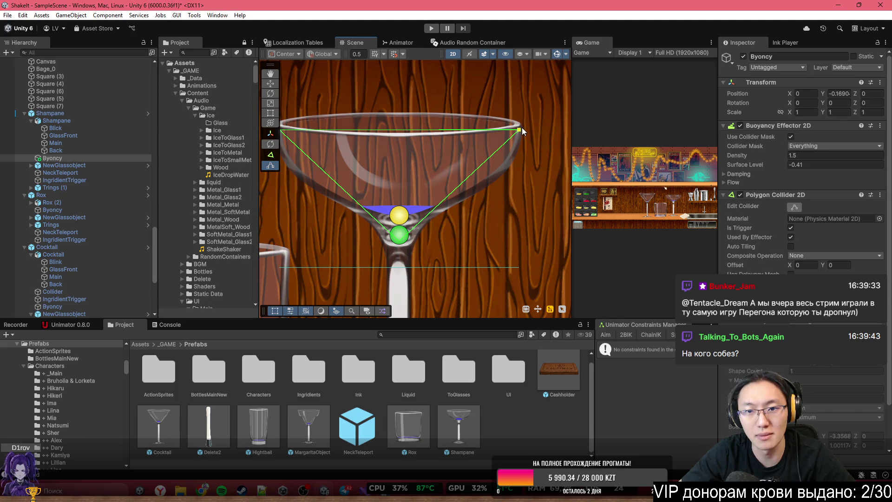
{"action": "mouse_move", "coordinate": [458, 160]}
{"action": "left_mouse_down"}
{"action": "mouse_move", "coordinate": [501, 169]}
{"action": "mouse_move", "coordinate": [530, 157]}
{"action": "mouse_move", "coordinate": [473, 221]}
{"action": "mouse_move", "coordinate": [413, 192]}
{"action": "mouse_move", "coordinate": [424, 192]}
{"action": "mouse_move", "coordinate": [417, 184]}
{"action": "mouse_move", "coordinate": [447, 179]}
{"action": "mouse_move", "coordinate": [473, 199]}
{"action": "mouse_move", "coordinate": [445, 207]}
{"action": "left_mouse_up"}
{"action": "scroll", "coordinate": [456, 250], "scroll_direction": "down", "scroll_amount": 2}
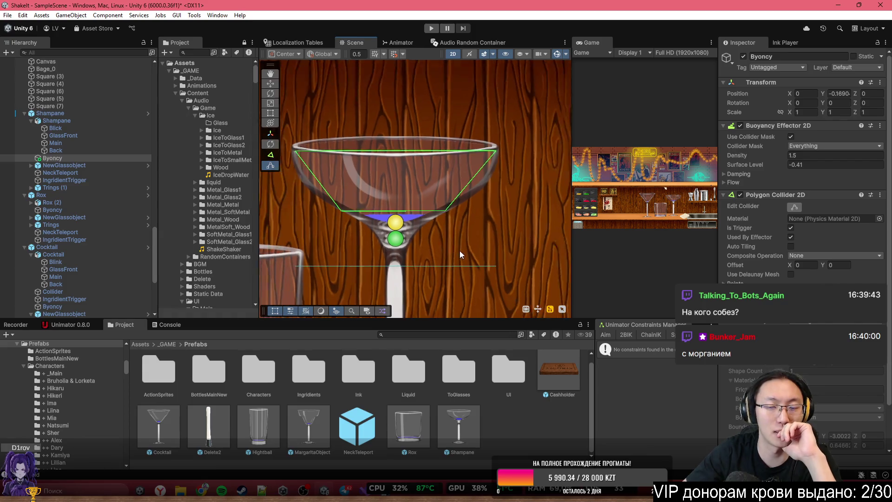
{"action": "scroll", "coordinate": [344, 193], "scroll_direction": "up", "scroll_amount": 2}
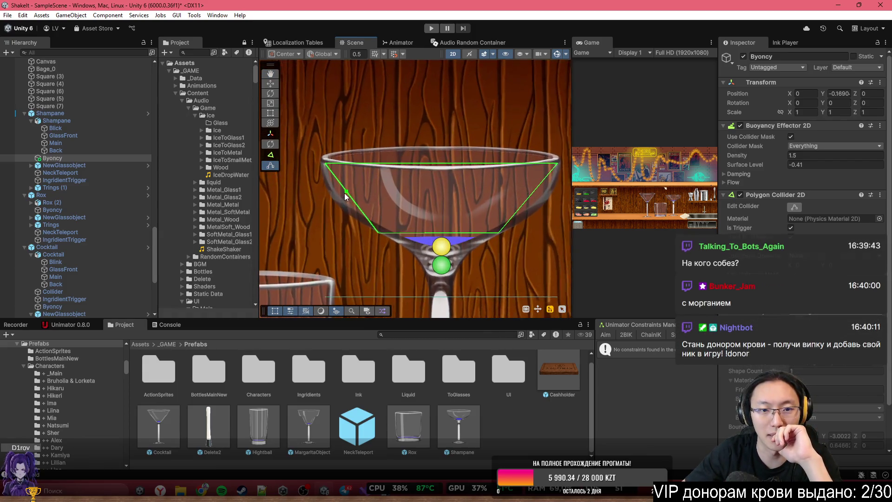
{"action": "scroll", "coordinate": [374, 204], "scroll_direction": "right", "scroll_amount": 3}
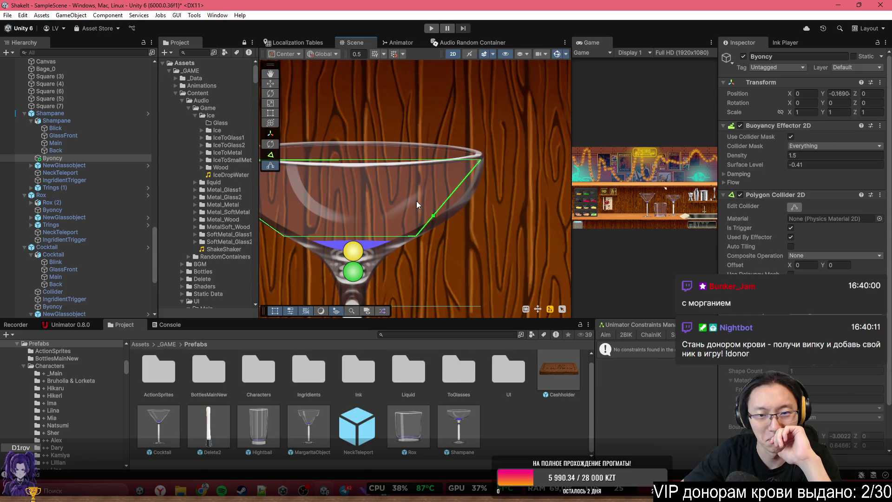
{"action": "left_click_drag", "start_coordinate": [460, 208], "coordinate": [463, 210]}
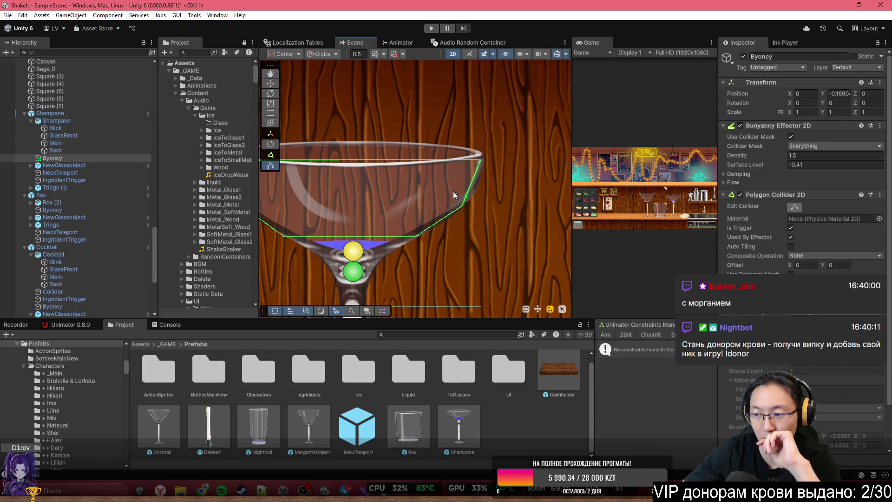
Adjust the collider's right rim point and left-middle points onto the bowl edge
{"action": "scroll", "coordinate": [449, 200], "scroll_direction": "down", "scroll_amount": 1}
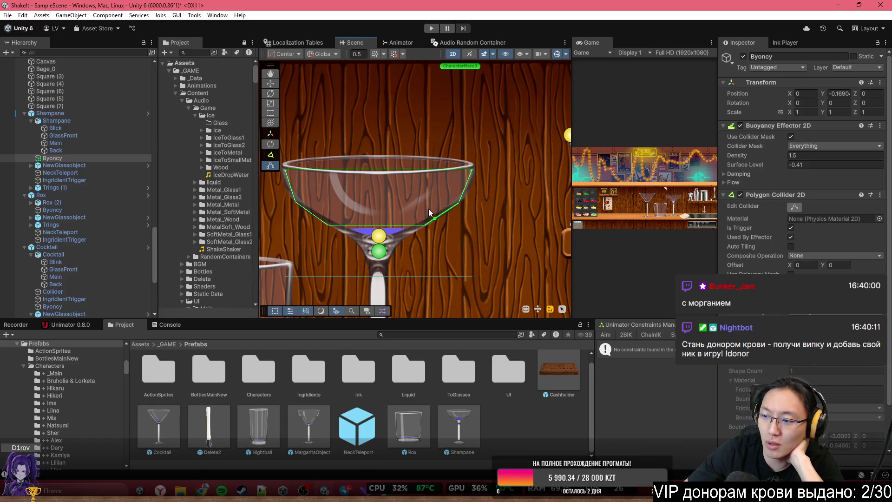
{"action": "scroll", "coordinate": [444, 208], "scroll_direction": "up", "scroll_amount": 3}
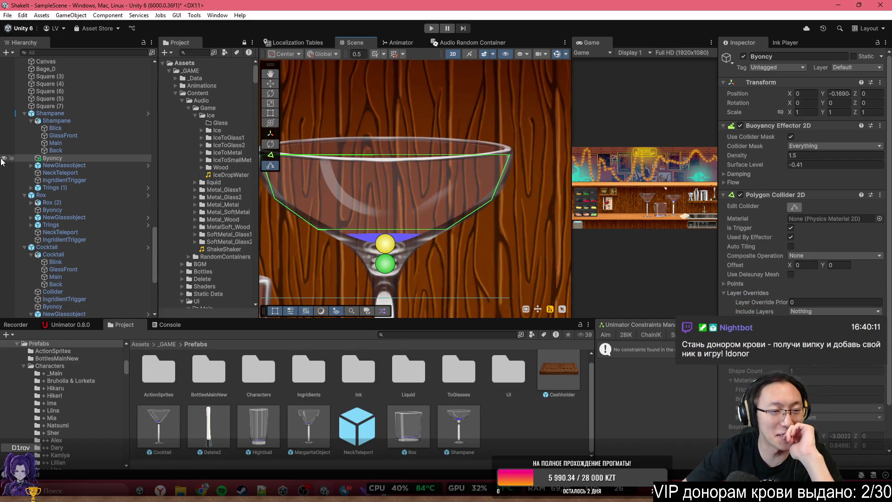
{"action": "scroll", "coordinate": [457, 170], "scroll_direction": "up", "scroll_amount": 2}
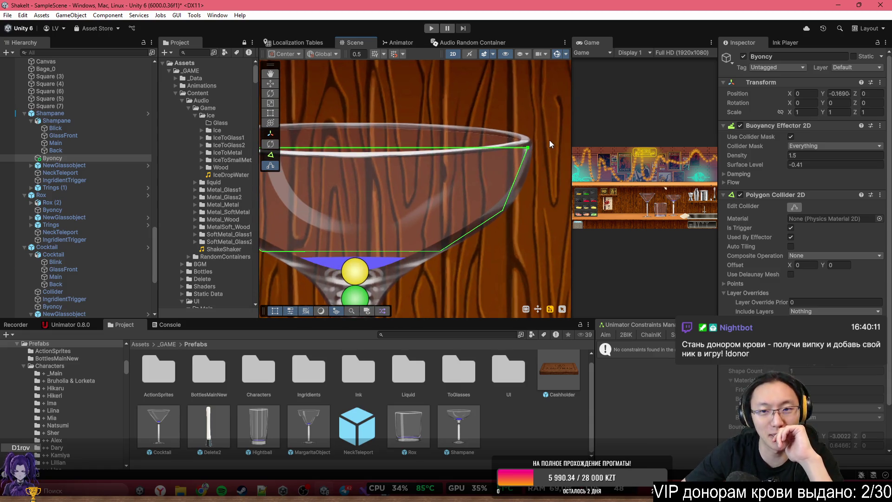
{"action": "mouse_move", "coordinate": [539, 146]}
{"action": "left_mouse_down"}
{"action": "mouse_move", "coordinate": [540, 156]}
{"action": "mouse_move", "coordinate": [519, 156]}
{"action": "mouse_move", "coordinate": [532, 151]}
{"action": "left_mouse_up"}
{"action": "scroll", "coordinate": [519, 205], "scroll_direction": "down", "scroll_amount": 2}
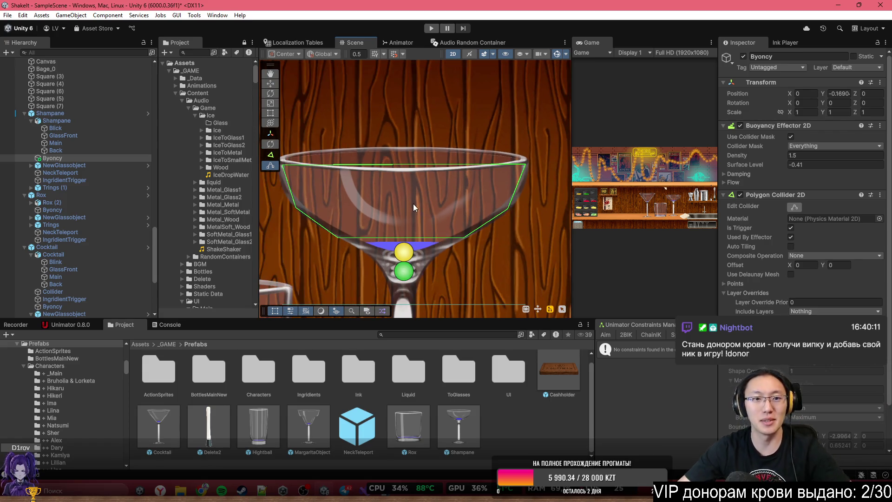
{"action": "scroll", "coordinate": [345, 224], "scroll_direction": "up", "scroll_amount": 3}
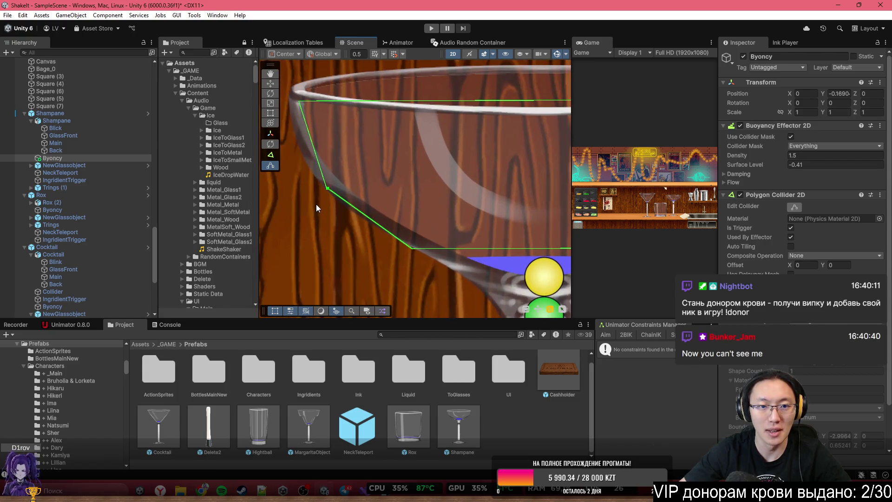
{"action": "left_click_drag", "start_coordinate": [320, 199], "coordinate": [317, 194]}
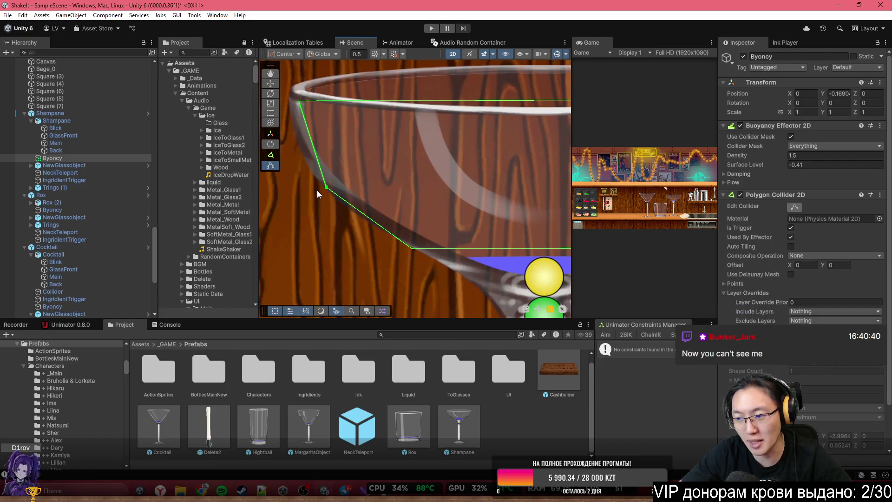
{"action": "scroll", "coordinate": [317, 191], "scroll_direction": "down", "scroll_amount": 1}
{"action": "left_click_drag", "start_coordinate": [323, 188], "coordinate": [324, 185]}
Raise the Buoyancy Effector 2D surface level slightly, to 1.57
{"action": "key", "text": "f"}
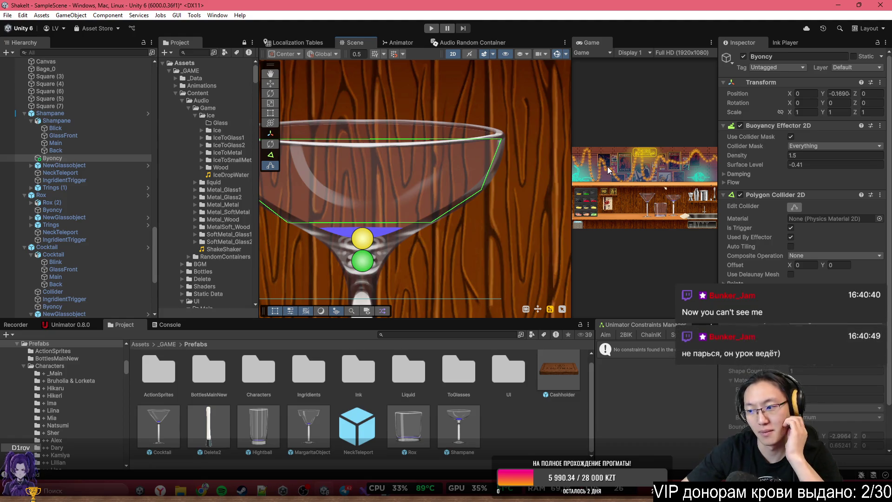
{"action": "scroll", "coordinate": [511, 186], "scroll_direction": "down", "scroll_amount": 2}
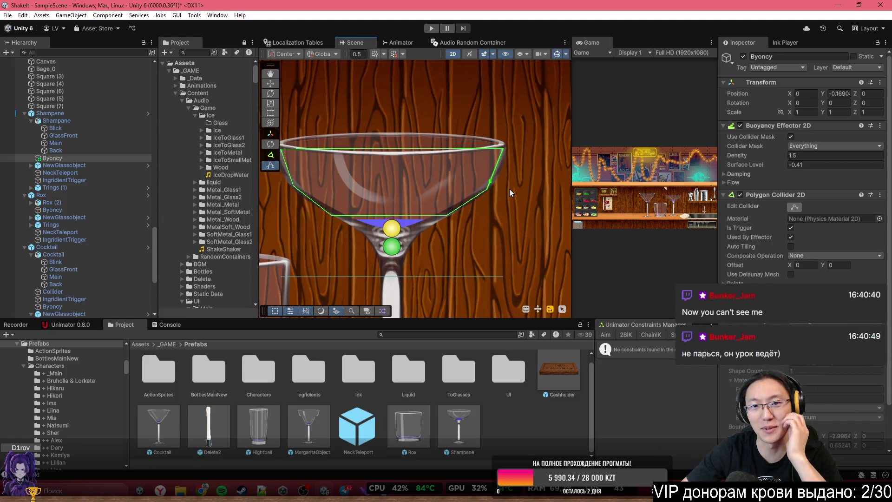
{"action": "key", "text": "f"}
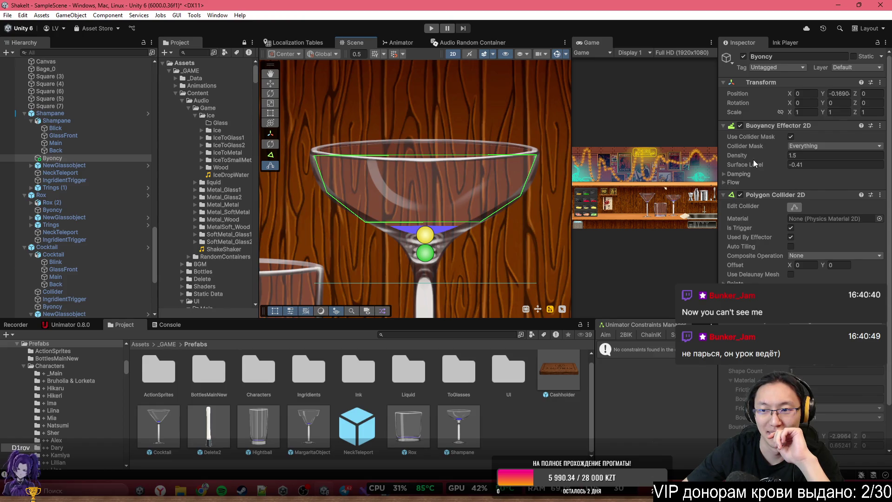
{"action": "left_click_drag", "start_coordinate": [748, 162], "coordinate": [782, 169]}
{"action": "left_click", "coordinate": [73, 166]}
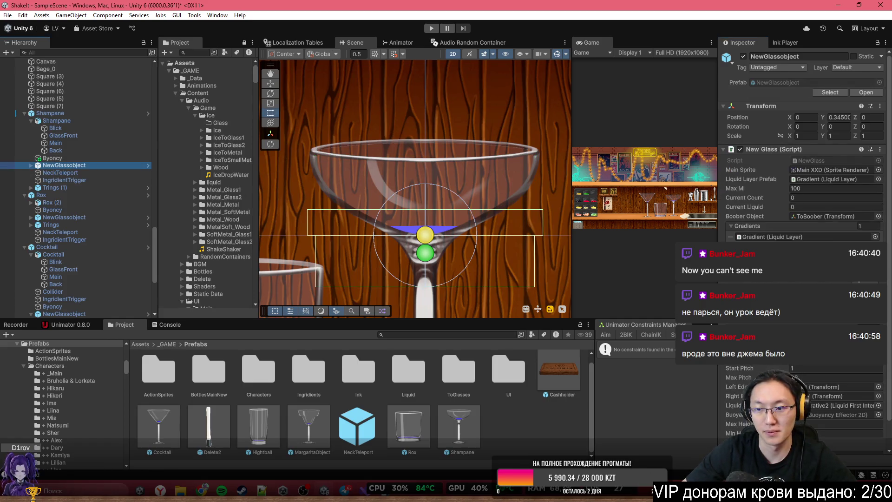
Set Byoncy's buoyancy density to 1.05 and lower its surface level to 0.26
{"action": "left_click", "coordinate": [816, 395]}
{"action": "left_click", "coordinate": [90, 159]}
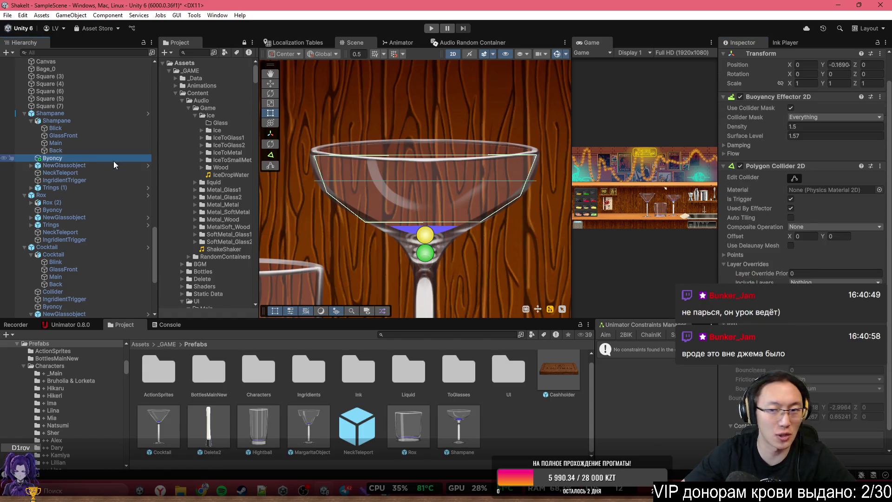
{"action": "left_click", "coordinate": [768, 126]}
{"action": "type", "text": "1.05"}
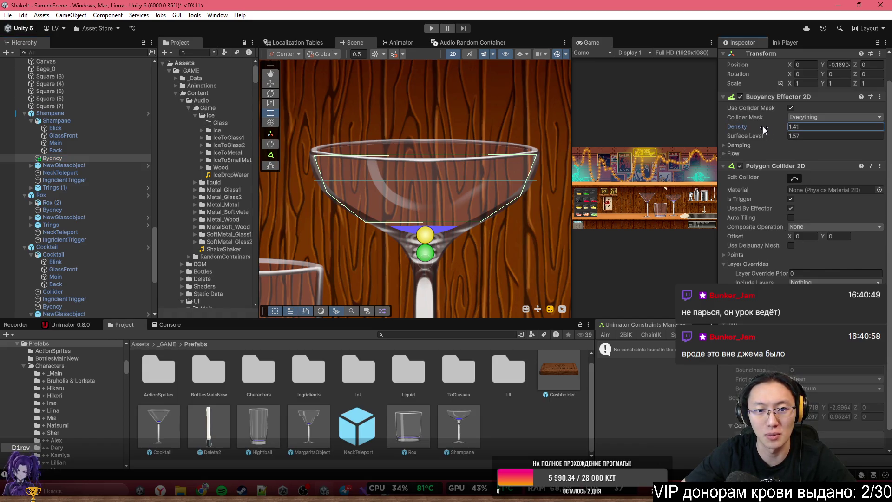
{"action": "left_click_drag", "start_coordinate": [776, 133], "coordinate": [755, 135]}
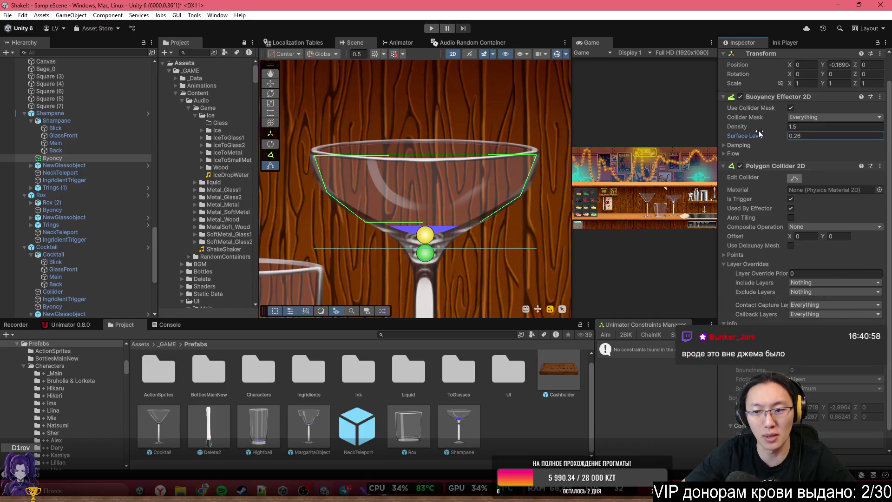
{"action": "scroll", "coordinate": [756, 134], "scroll_direction": "down", "scroll_amount": 2}
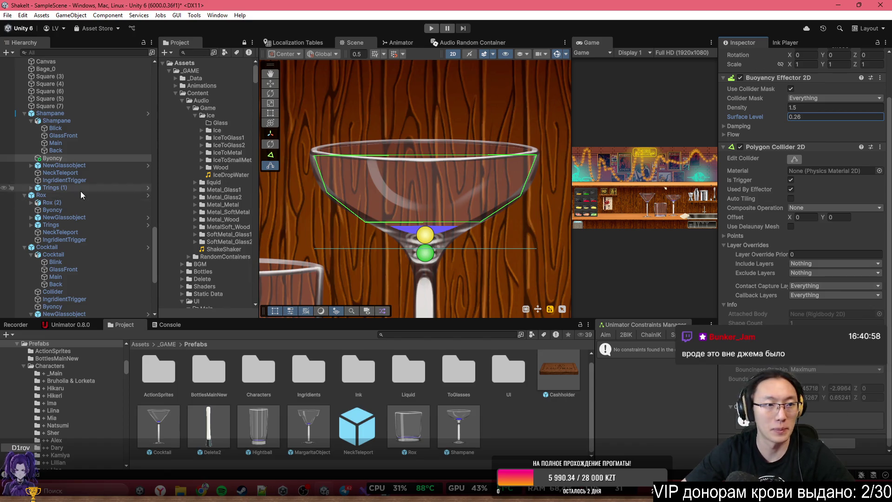
{"action": "left_click", "coordinate": [742, 127]}
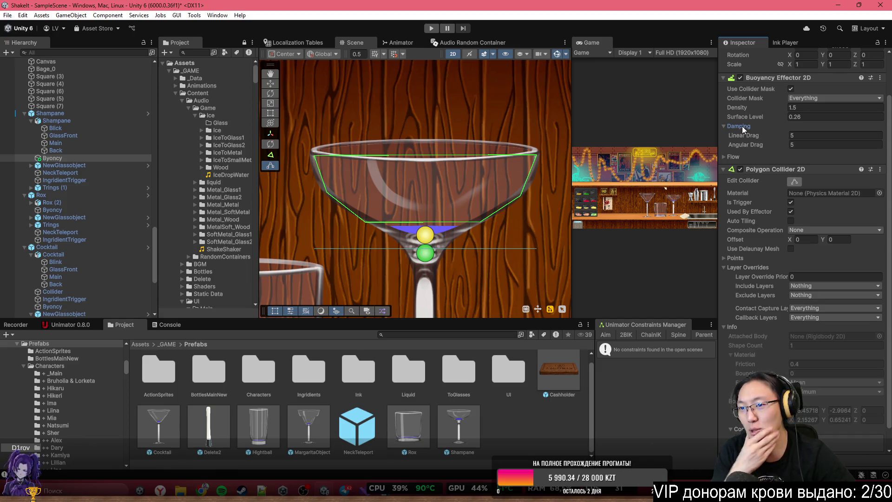
{"action": "left_click", "coordinate": [808, 117]}
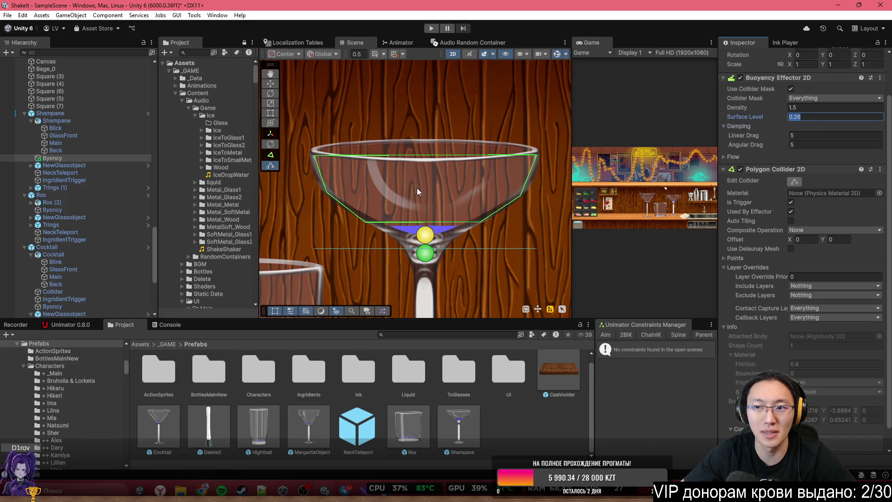
Assign Byoncy to the Buoyancy field of NewGlassobject's New Glass script
{"action": "left_click", "coordinate": [46, 163]}
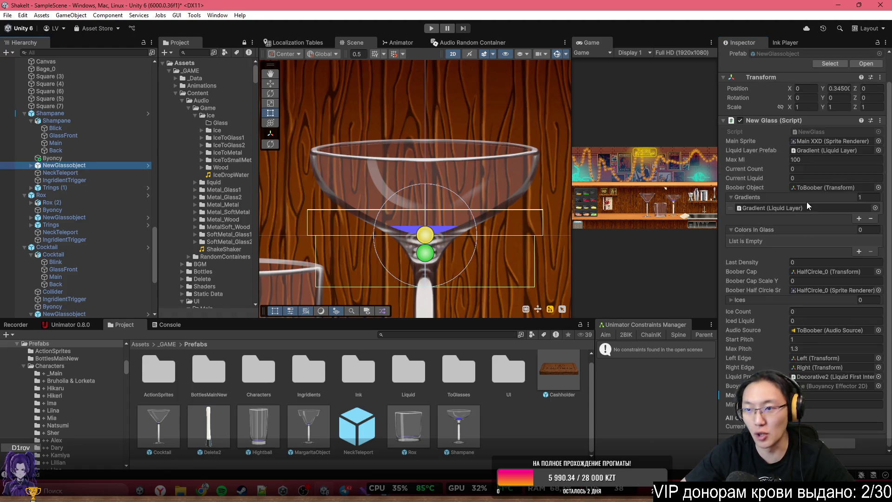
{"action": "left_click", "coordinate": [828, 403]}
{"action": "mouse_move", "coordinate": [137, 158]}
{"action": "left_mouse_down"}
{"action": "mouse_move", "coordinate": [177, 161]}
{"action": "mouse_move", "coordinate": [835, 385]}
{"action": "left_mouse_up"}
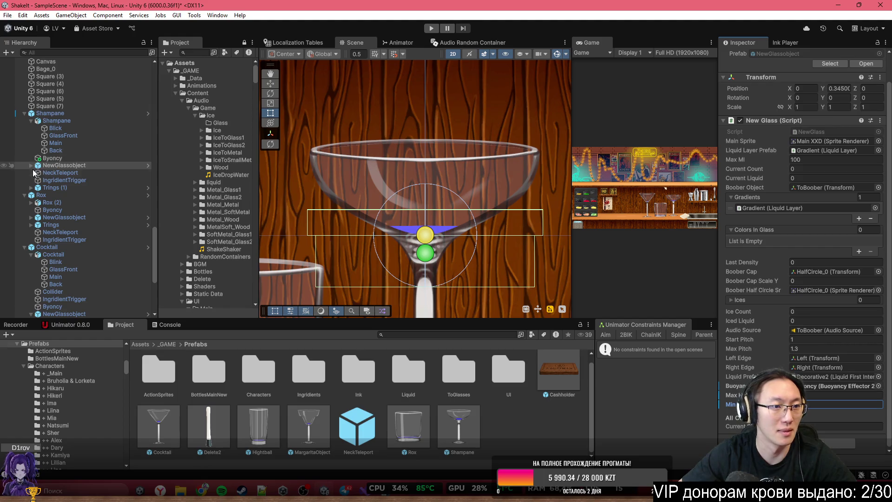
{"action": "left_click", "coordinate": [31, 188]}
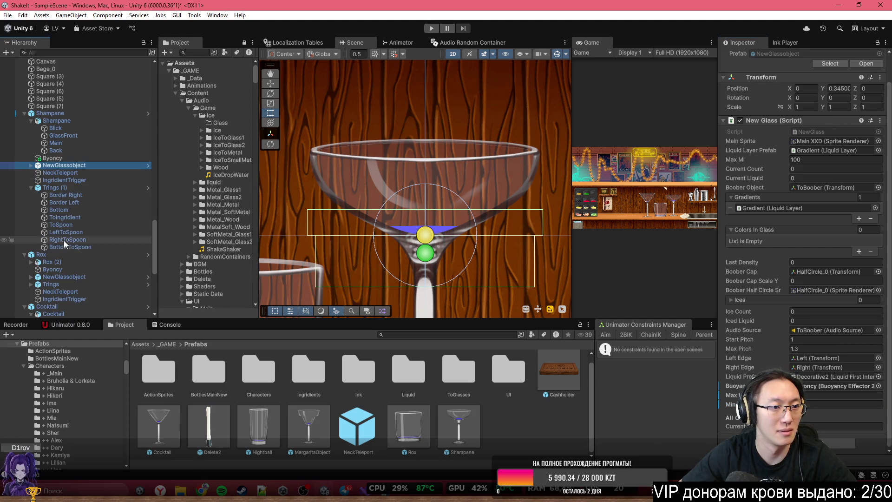
Inspect the trigger points under Trings (1), from RightToSpoon to Border Left
{"action": "left_click", "coordinate": [77, 241]}
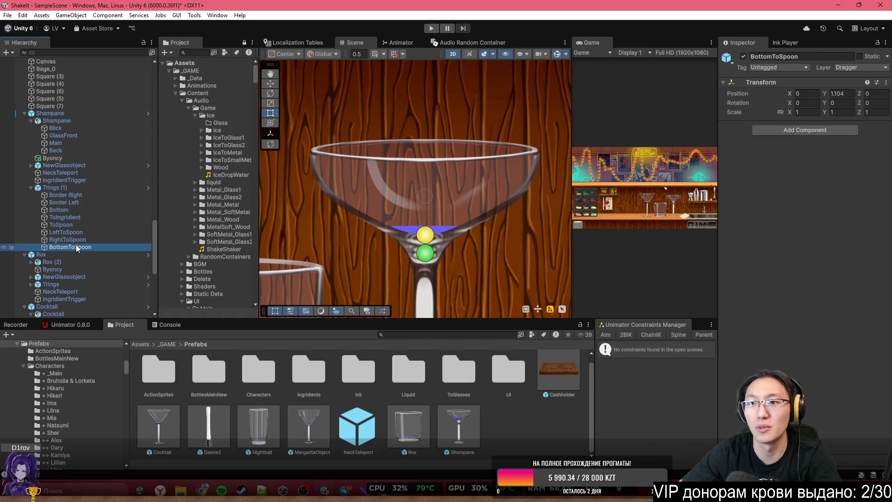
{"action": "key", "text": "Up"}
{"action": "key", "text": "Up"}
{"action": "key", "text": "Up"}
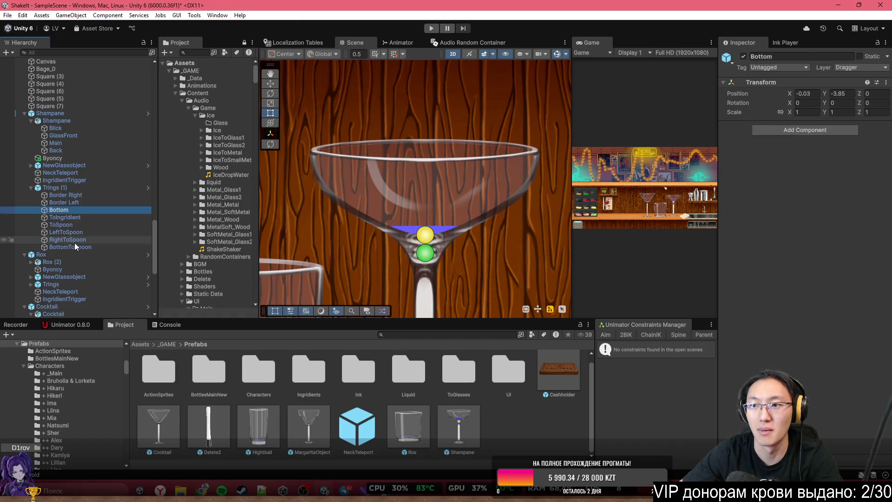
{"action": "key", "text": "Up"}
{"action": "key", "text": "Up"}
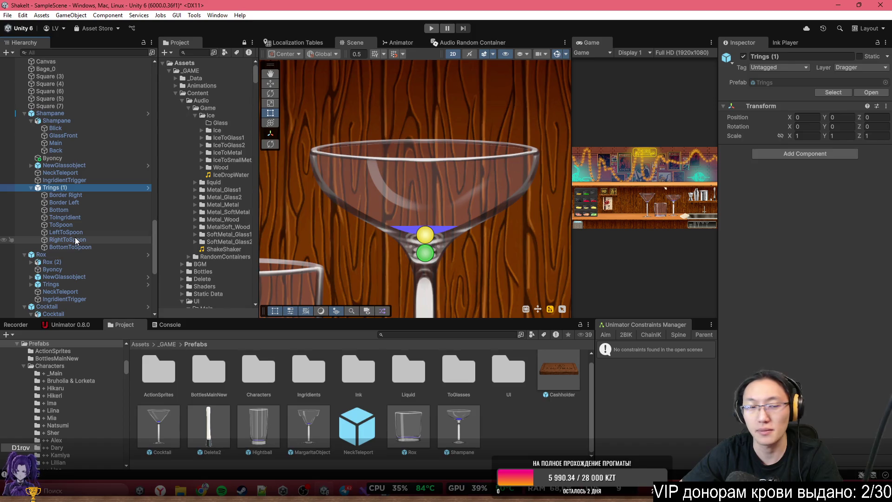
{"action": "key", "text": "Down"}
{"action": "key", "text": "Down"}
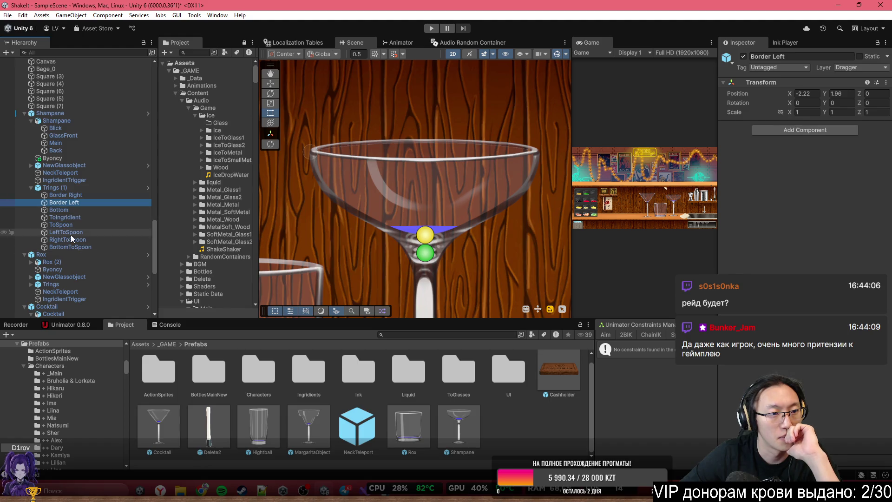
Inspect the Boober collider under NewGlassobject > ToBoober, then maximize the Game view
{"action": "left_click", "coordinate": [35, 166]}
{"action": "left_click", "coordinate": [30, 165]}
{"action": "left_click", "coordinate": [37, 173]}
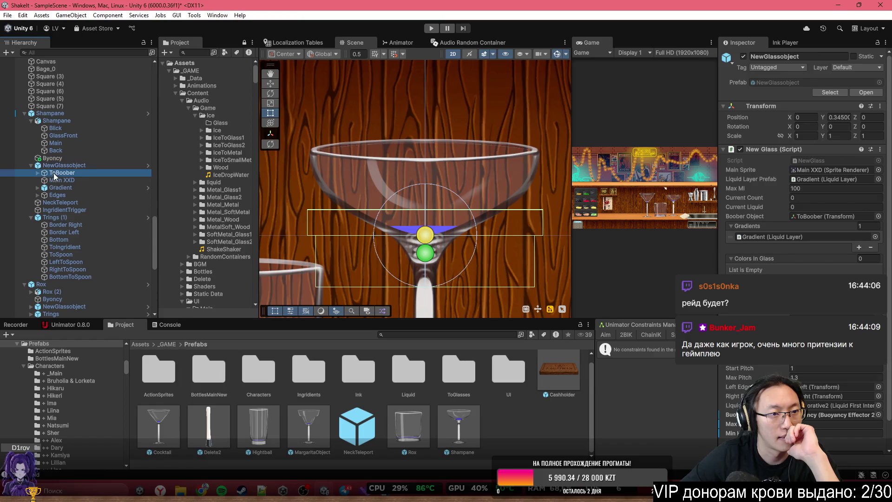
{"action": "left_click", "coordinate": [37, 173]}
{"action": "left_click", "coordinate": [68, 181]}
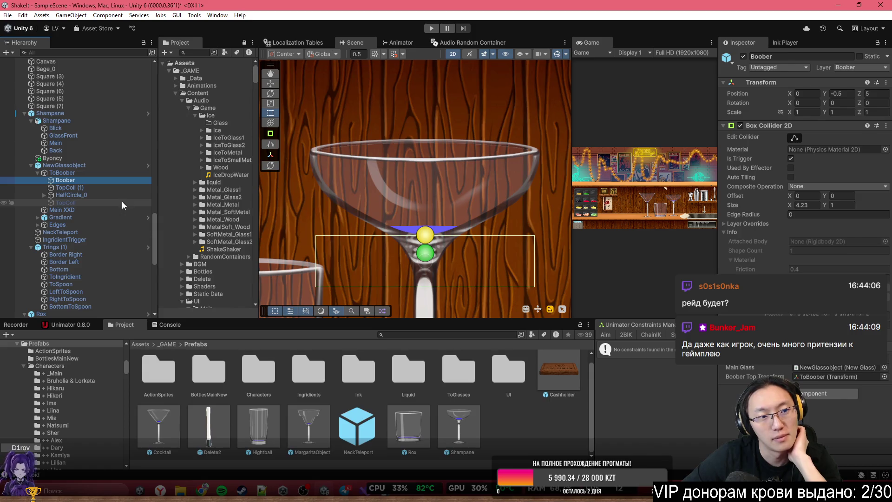
{"action": "double_click", "coordinate": [667, 43]}
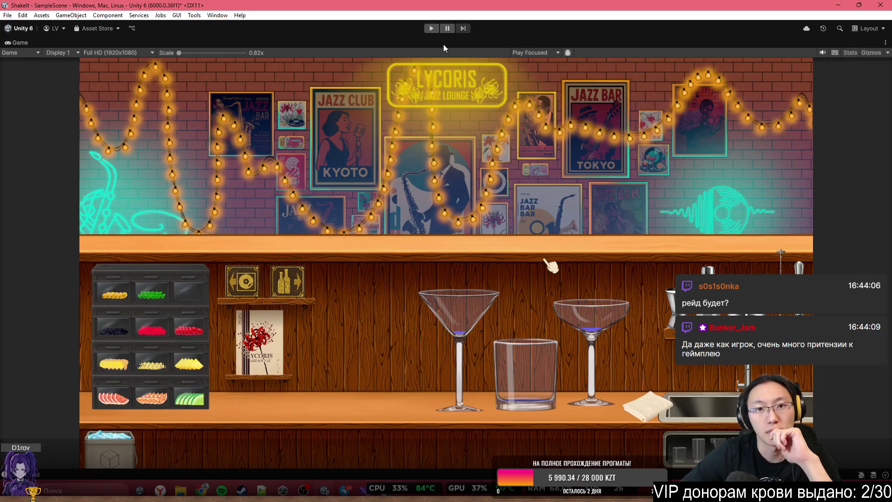
Enter Play mode, choose the barista notebook, skip the tutorial and pick free cocktail testing
{"action": "left_click", "coordinate": [436, 28]}
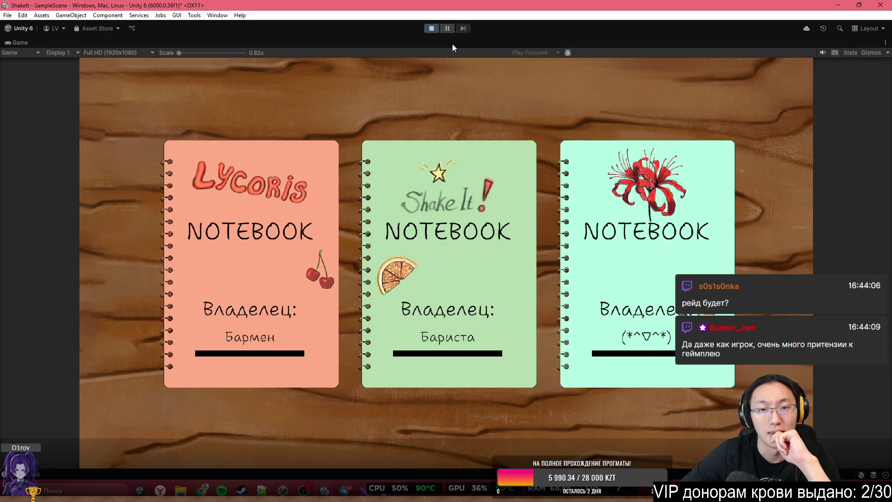
{"action": "left_click", "coordinate": [464, 116]}
{"action": "left_click", "coordinate": [241, 147]}
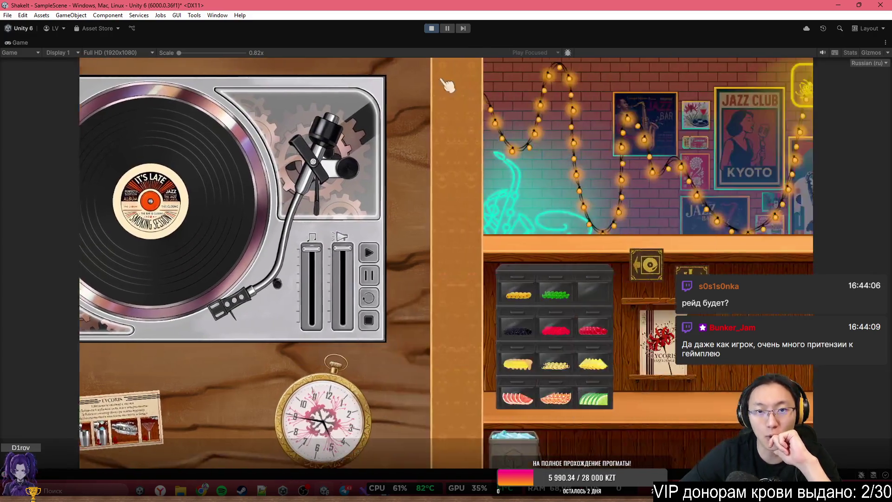
{"action": "key", "text": "space"}
{"action": "key", "text": "space"}
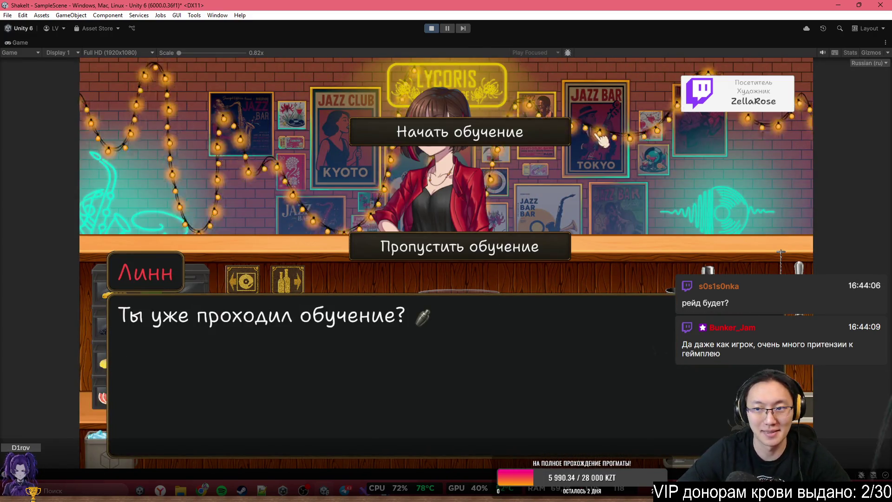
{"action": "left_click", "coordinate": [449, 255]}
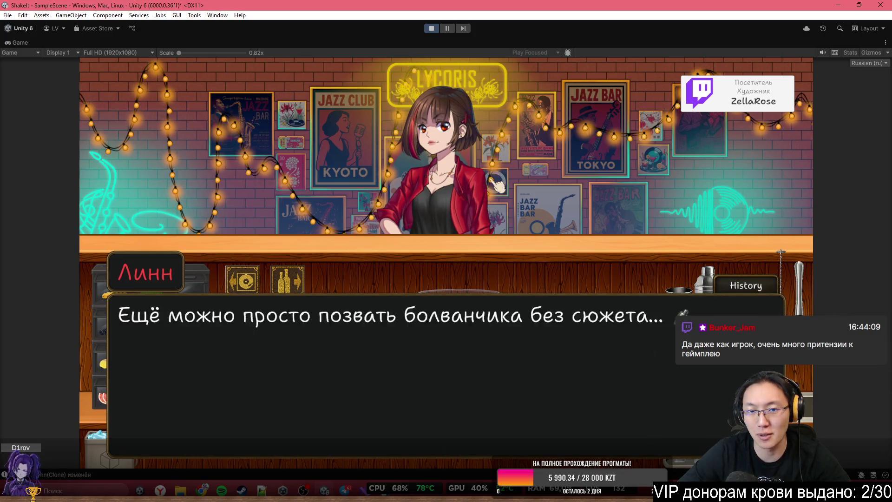
{"action": "left_click", "coordinate": [525, 116]}
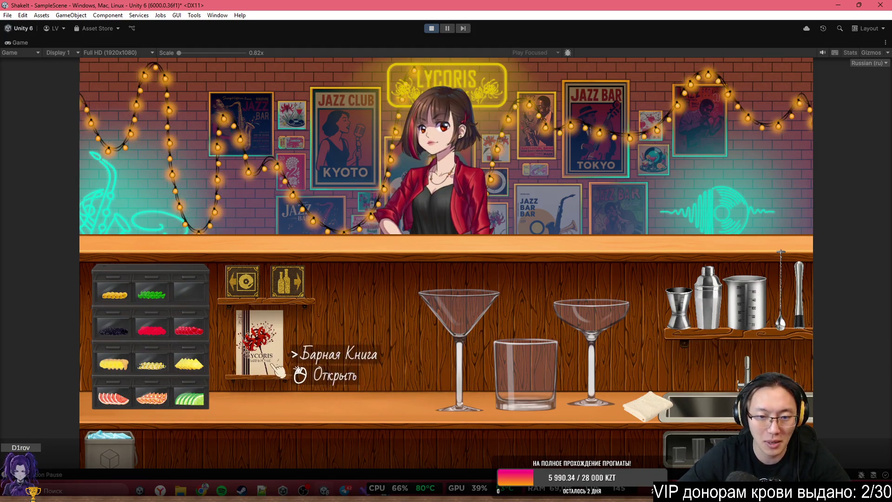
Drop an ice cube into the coupe, pour soda over it, and restore the editor layout
{"action": "left_click", "coordinate": [111, 438]}
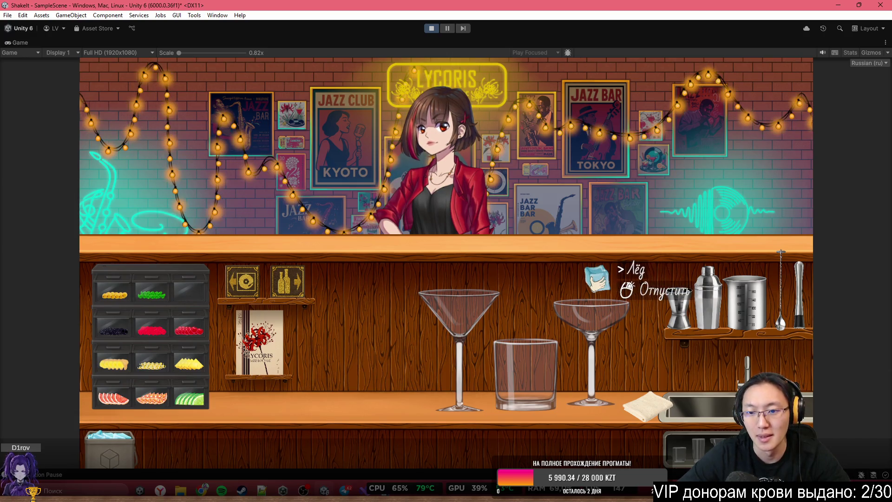
{"action": "left_click", "coordinate": [589, 309]}
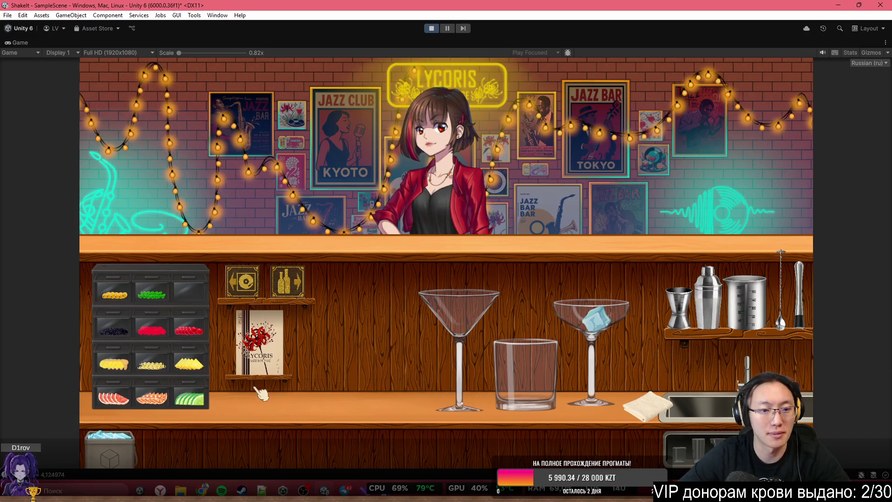
{"action": "left_click", "coordinate": [290, 281]}
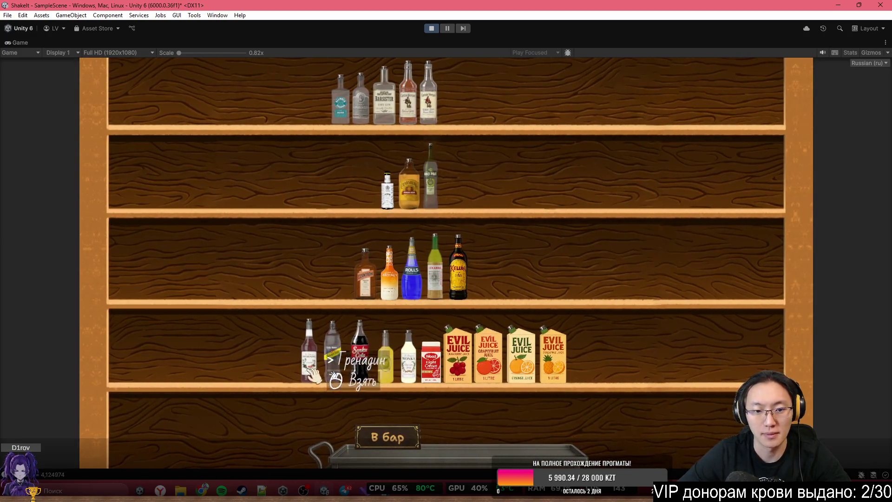
{"action": "left_click", "coordinate": [411, 436]}
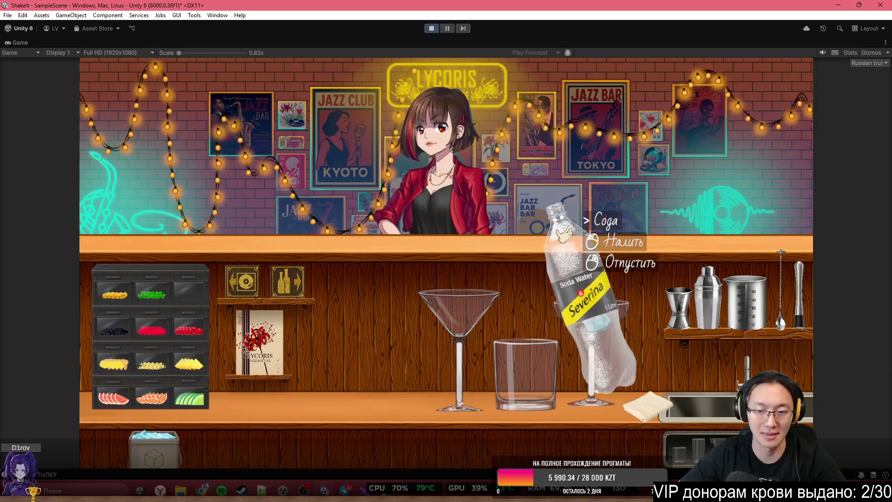
{"action": "left_click", "coordinate": [616, 228]}
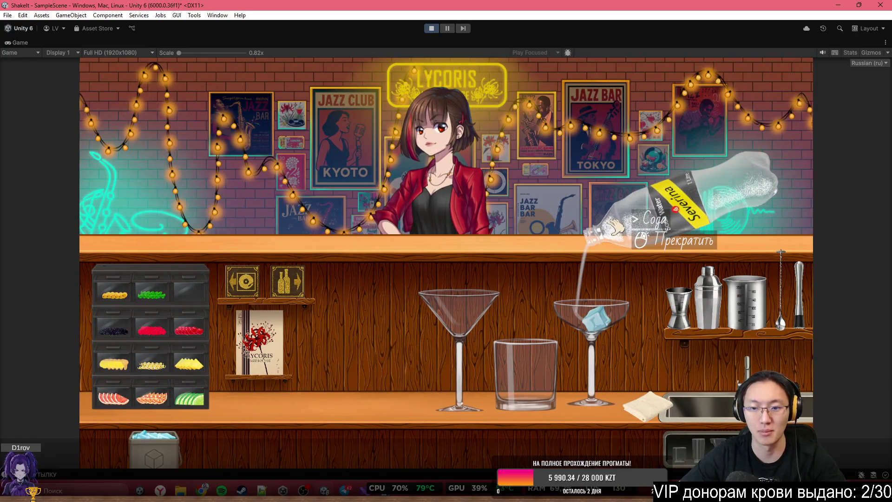
{"action": "left_click", "coordinate": [615, 227]}
{"action": "left_click", "coordinate": [599, 223]}
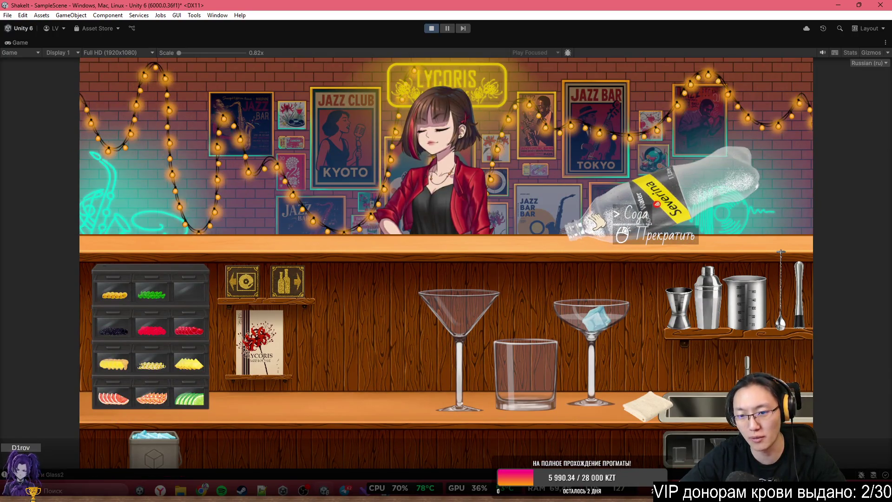
{"action": "left_click", "coordinate": [597, 222]}
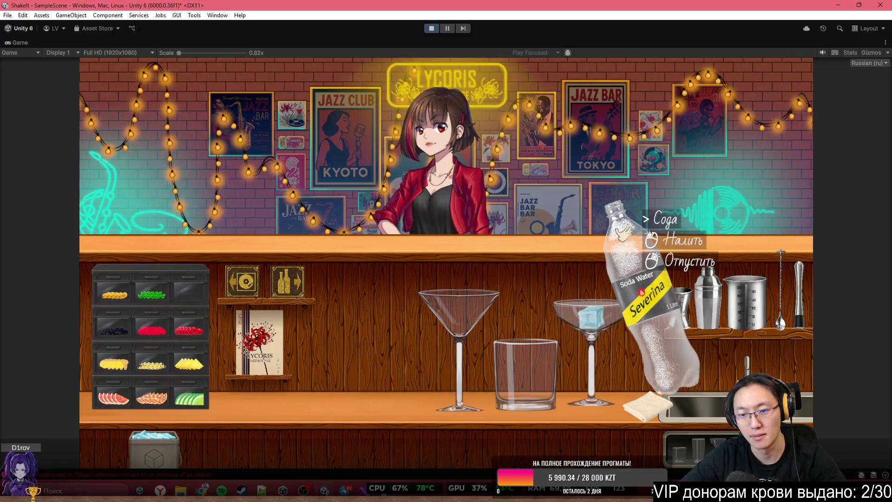
{"action": "right_click", "coordinate": [681, 228]}
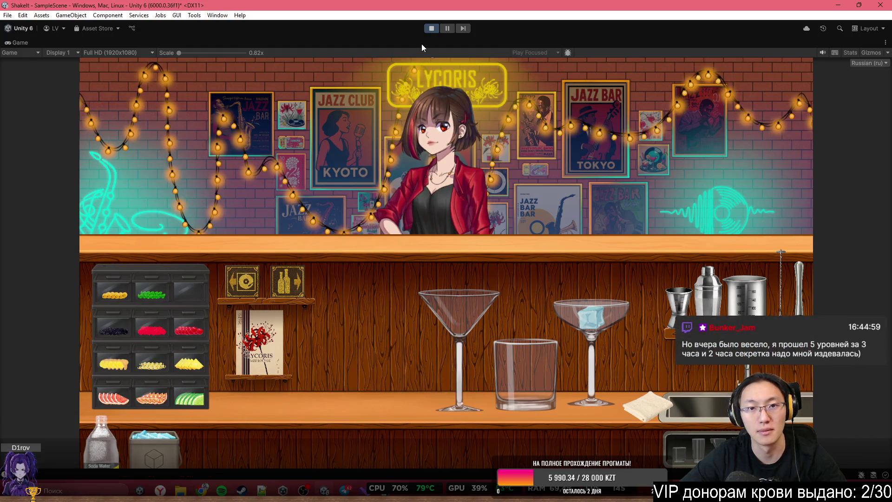
{"action": "key", "text": "shift+space"}
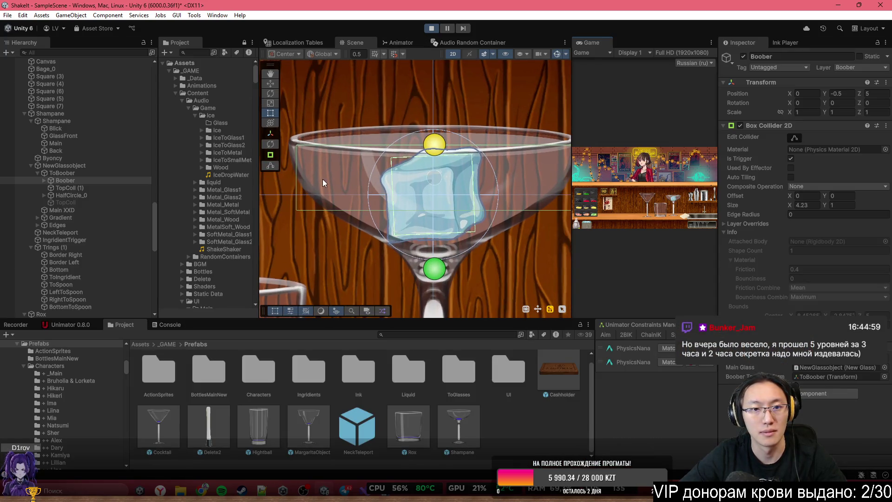
Select Byoncy during play and raise its surface level to 1.74
{"action": "left_click", "coordinate": [130, 186]}
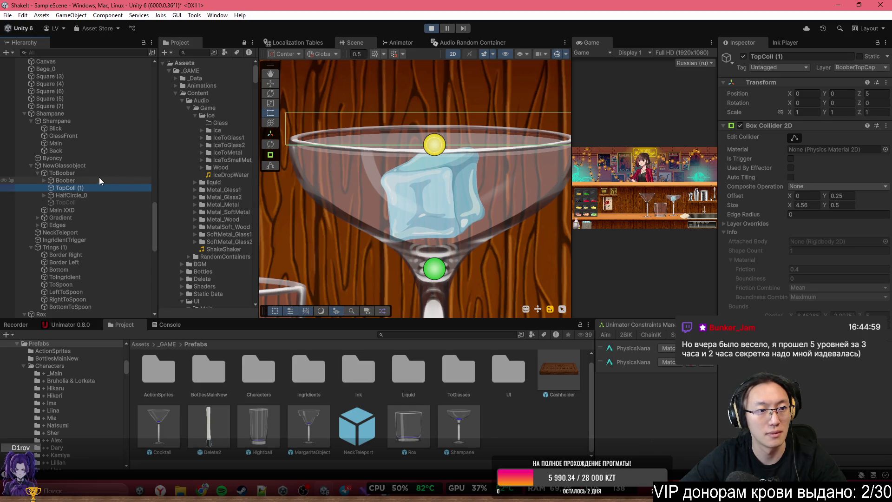
{"action": "left_click", "coordinate": [91, 157]}
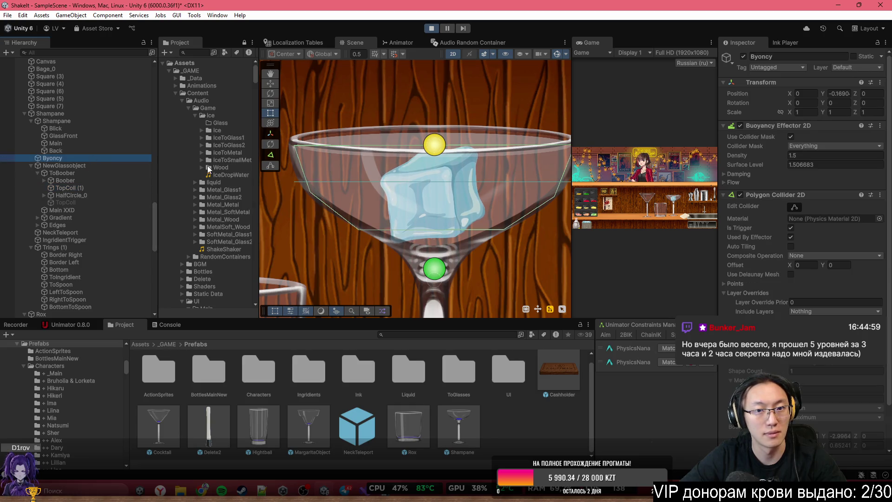
{"action": "left_click", "coordinate": [799, 207]}
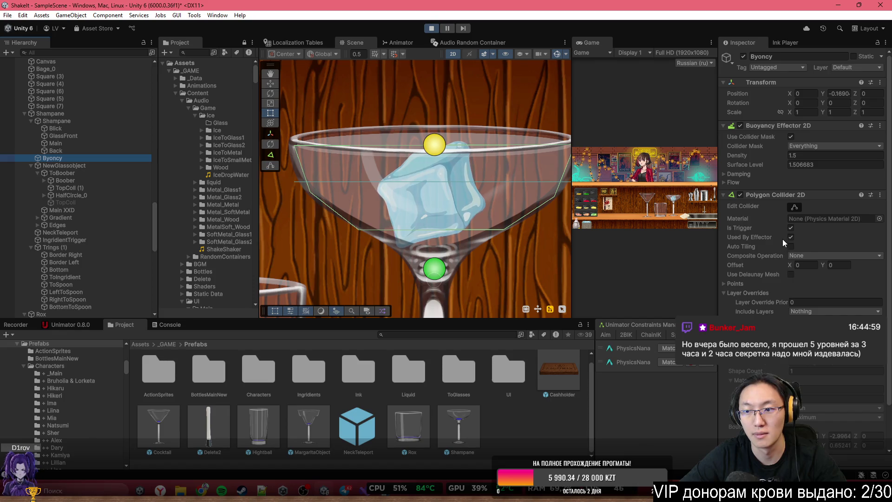
{"action": "mouse_move", "coordinate": [776, 164]}
{"action": "left_mouse_down"}
{"action": "mouse_move", "coordinate": [813, 161]}
{"action": "mouse_move", "coordinate": [772, 162]}
{"action": "mouse_move", "coordinate": [793, 165]}
{"action": "left_mouse_up"}
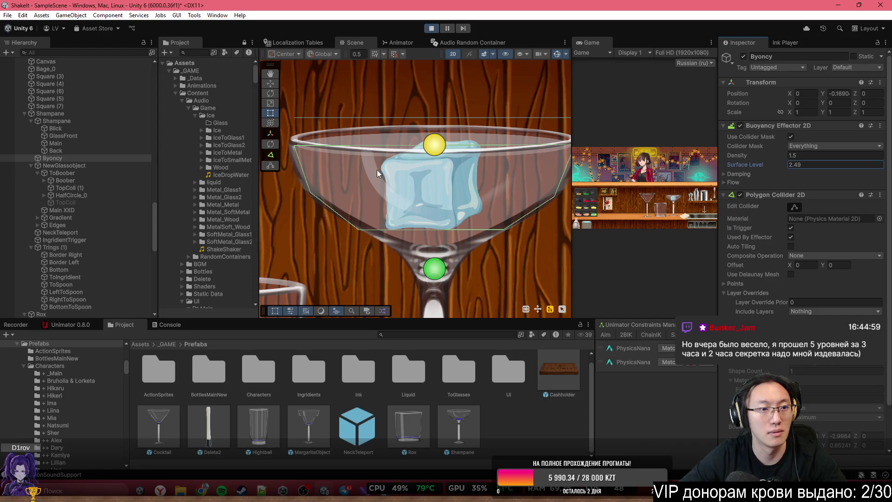
Set Byoncy's surface level to 1.6, fine-tune it, expand Damping, and stop play mode
{"action": "left_click", "coordinate": [99, 188]}
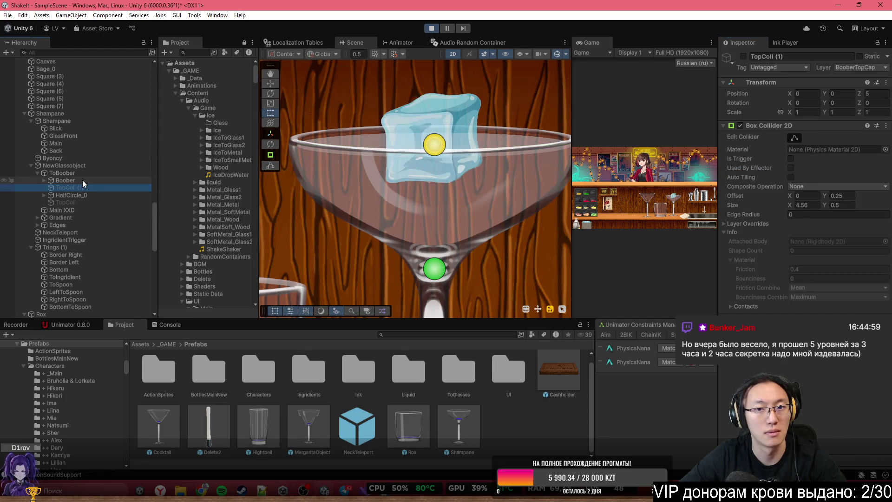
{"action": "left_click", "coordinate": [67, 158]}
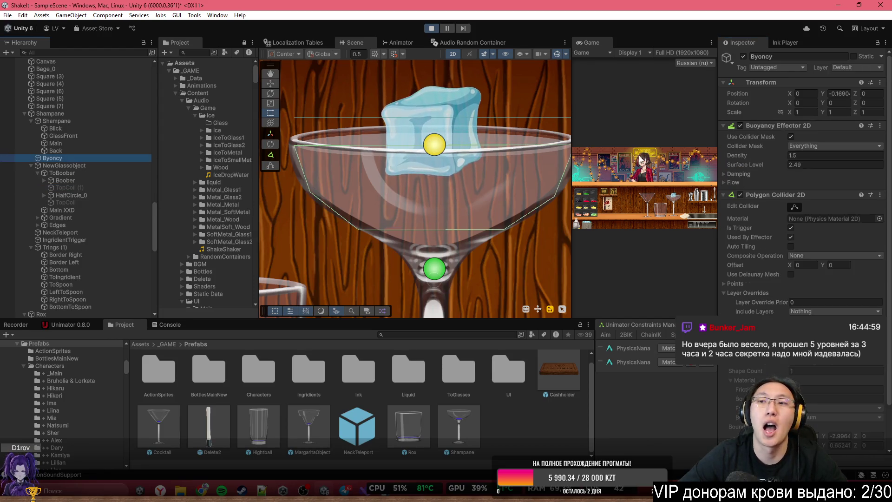
{"action": "left_click", "coordinate": [827, 164]}
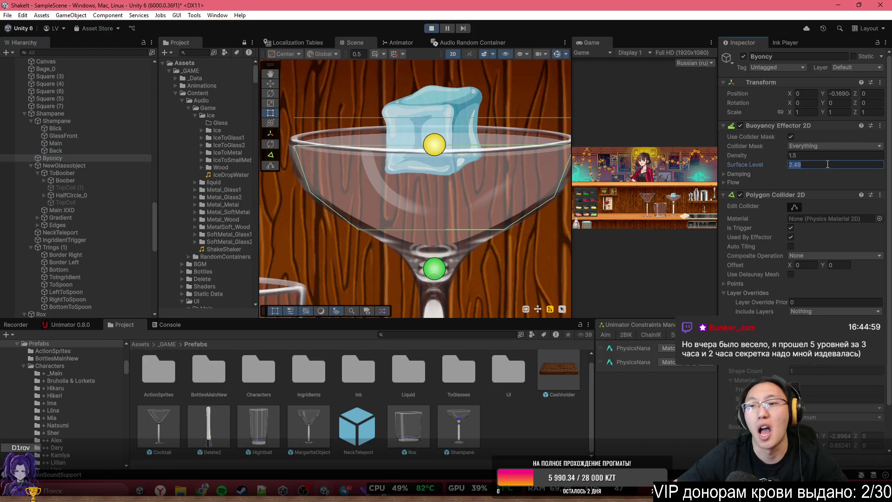
{"action": "type", "text": "1.6"}
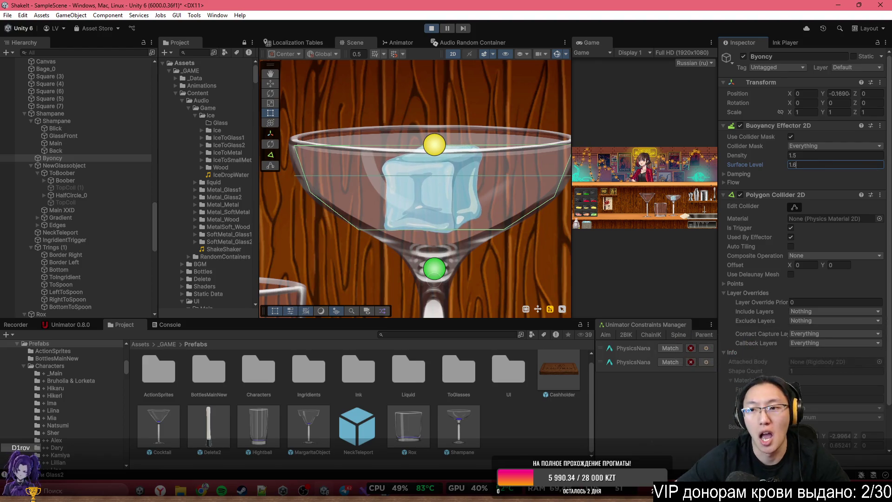
{"action": "left_click_drag", "start_coordinate": [765, 163], "coordinate": [767, 160]}
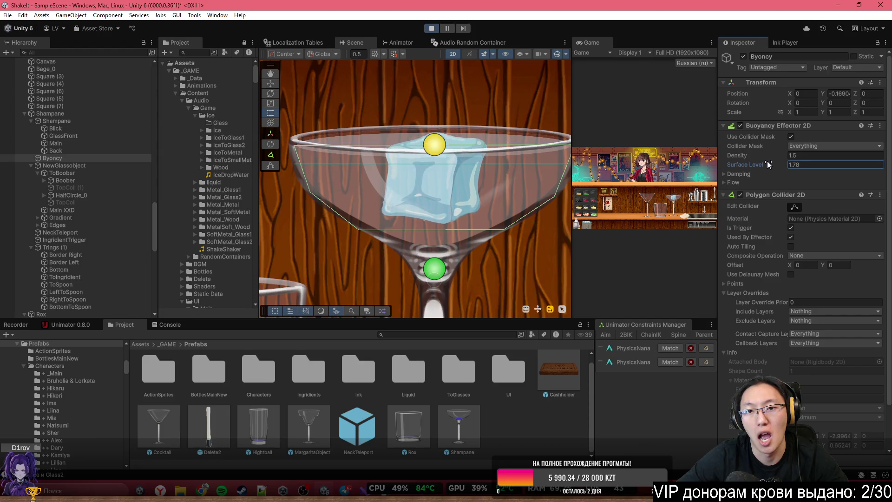
{"action": "left_click", "coordinate": [738, 174]}
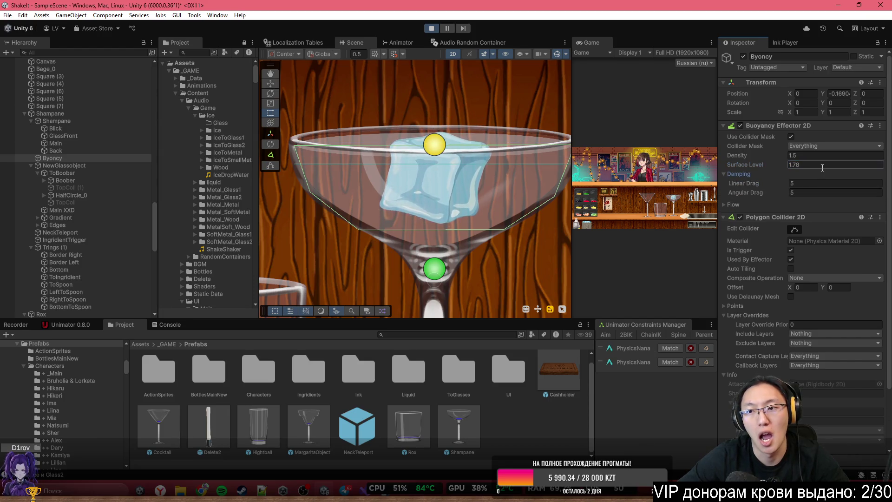
{"action": "left_click", "coordinate": [431, 28]}
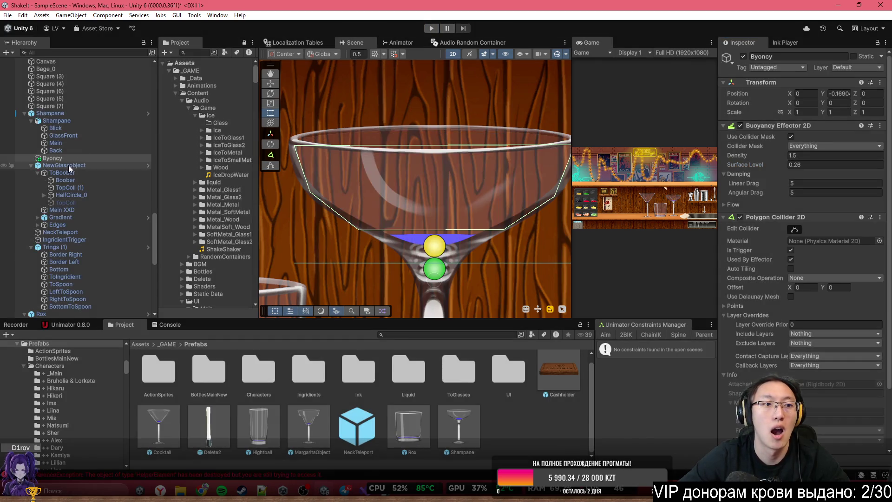
Review NewGlassobject's New Glass script, linked to Byoncy with Max Ml 100 and Max Pitch 1.3
{"action": "left_click", "coordinate": [107, 166]}
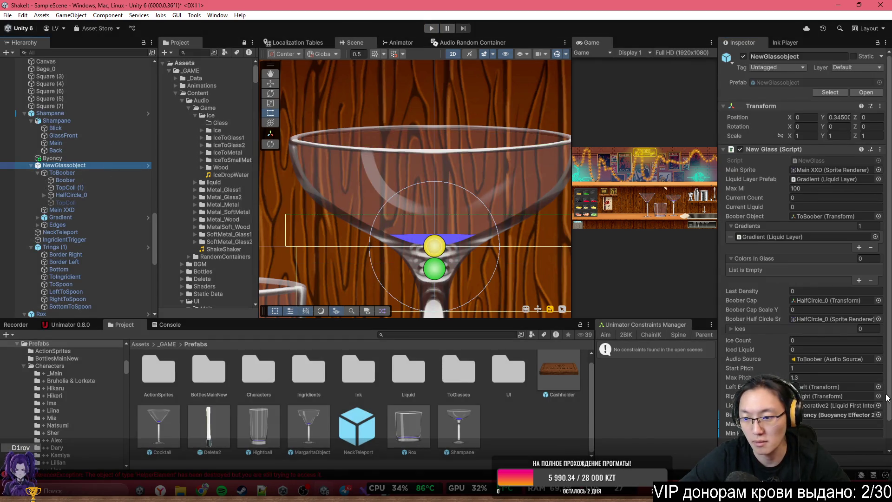
{"action": "left_click", "coordinate": [807, 396]}
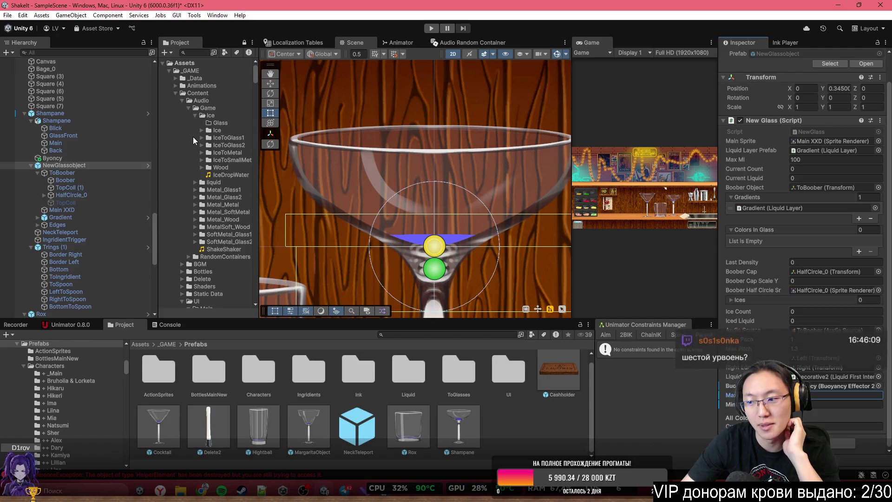
Apply all overrides from the Shampane glass to its prefab
{"action": "left_click", "coordinate": [84, 113]}
{"action": "scroll", "coordinate": [823, 321], "scroll_direction": "down", "scroll_amount": 8}
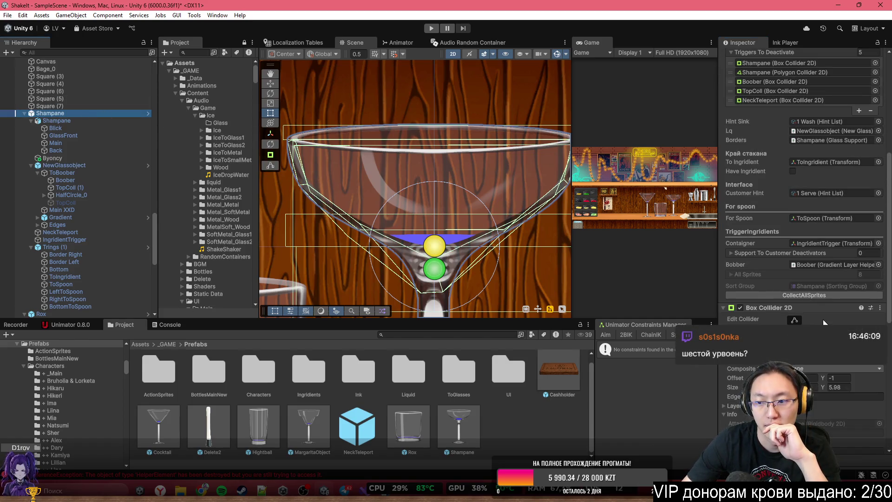
{"action": "scroll", "coordinate": [832, 300], "scroll_direction": "down", "scroll_amount": 5}
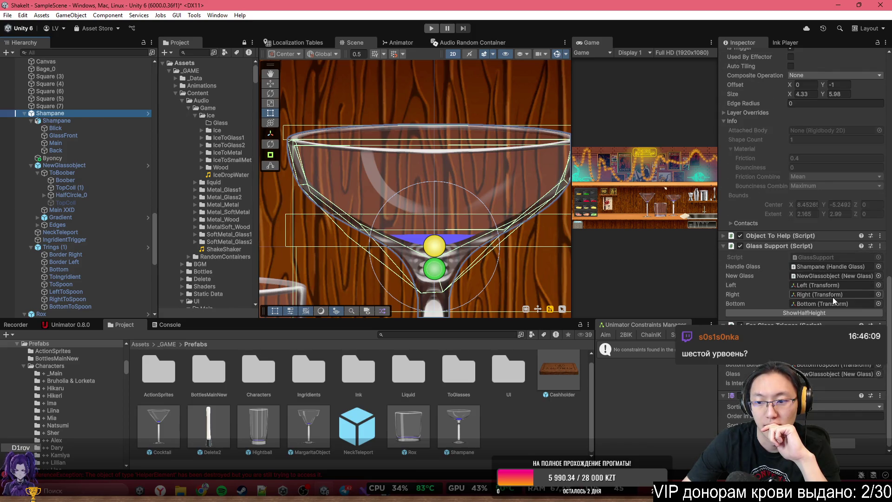
{"action": "scroll", "coordinate": [829, 238], "scroll_direction": "up", "scroll_amount": 15}
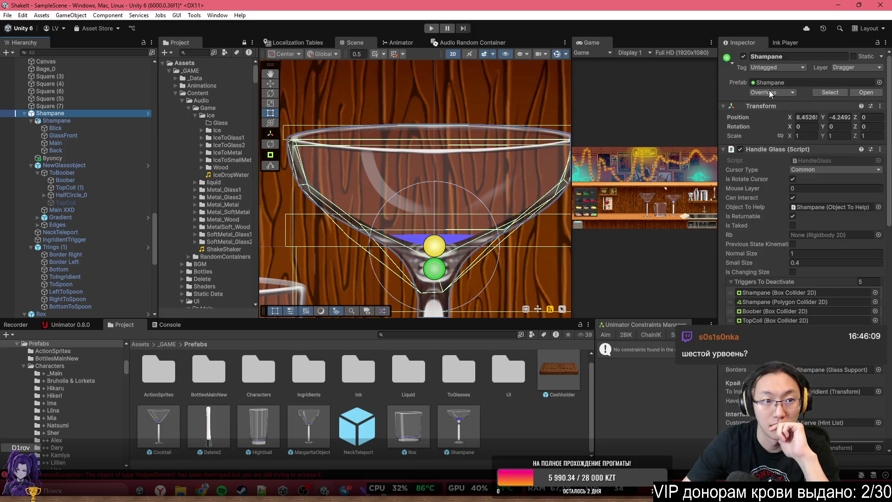
{"action": "left_click", "coordinate": [790, 92]}
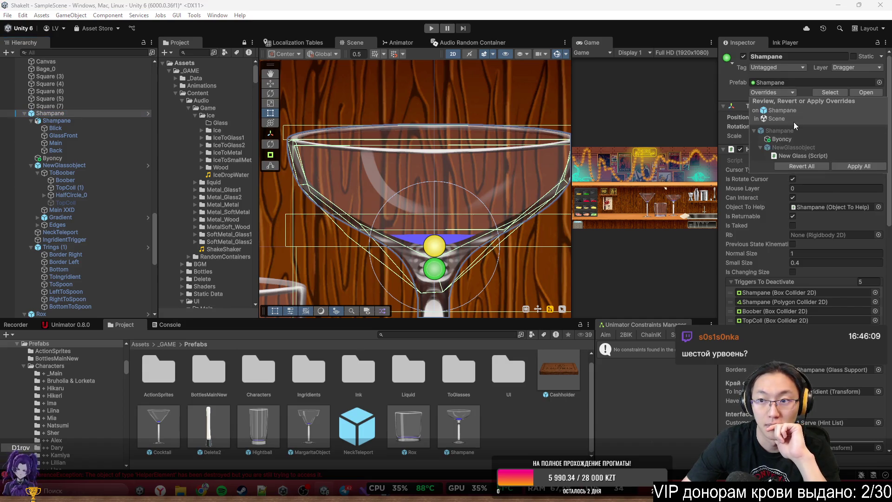
{"action": "left_click", "coordinate": [851, 166]}
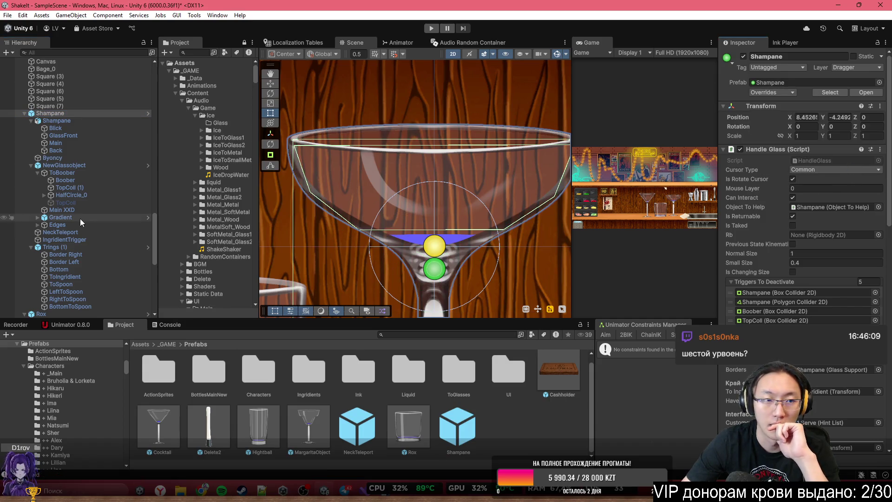
Delete the Rox and Cocktail glasses from the scene
{"action": "left_click", "coordinate": [66, 115]}
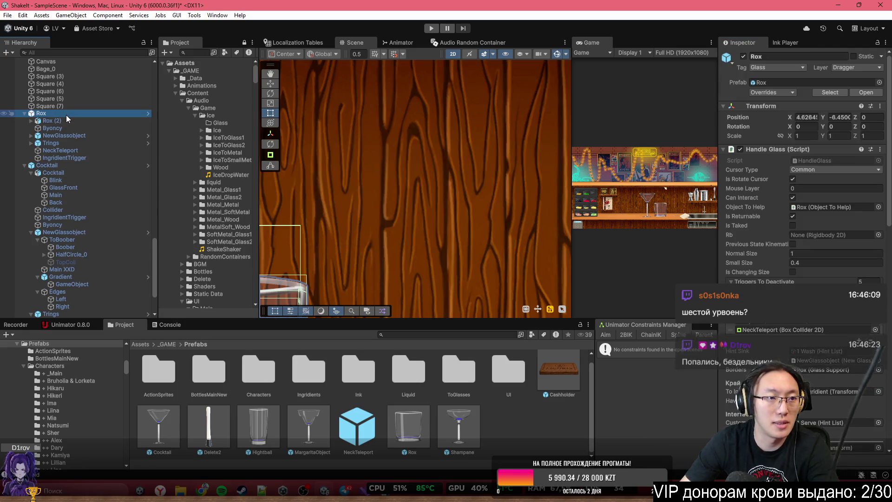
{"action": "left_click", "coordinate": [768, 92]}
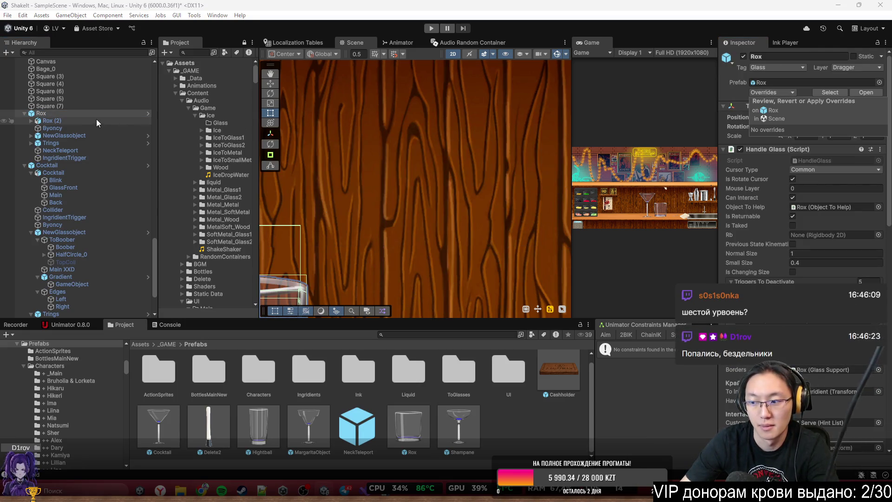
{"action": "left_click", "coordinate": [60, 113]}
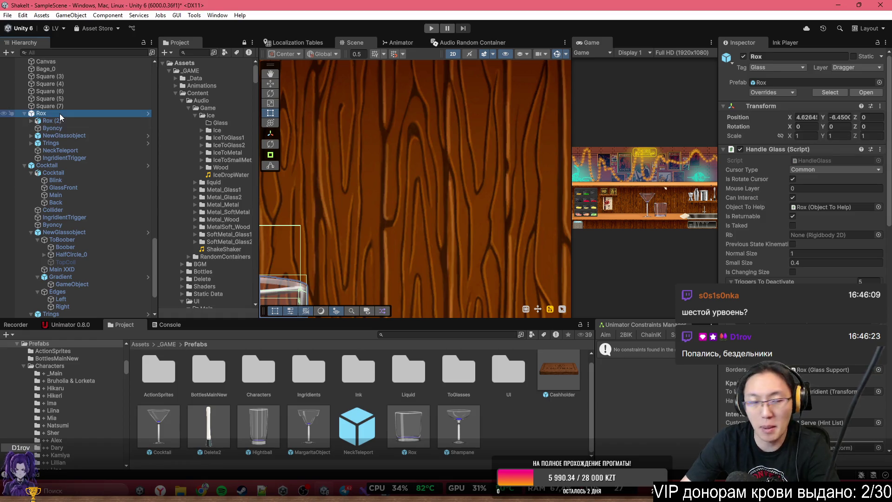
{"action": "key", "text": "Delete"}
{"action": "left_click", "coordinate": [59, 113]}
{"action": "right_click", "coordinate": [60, 114]}
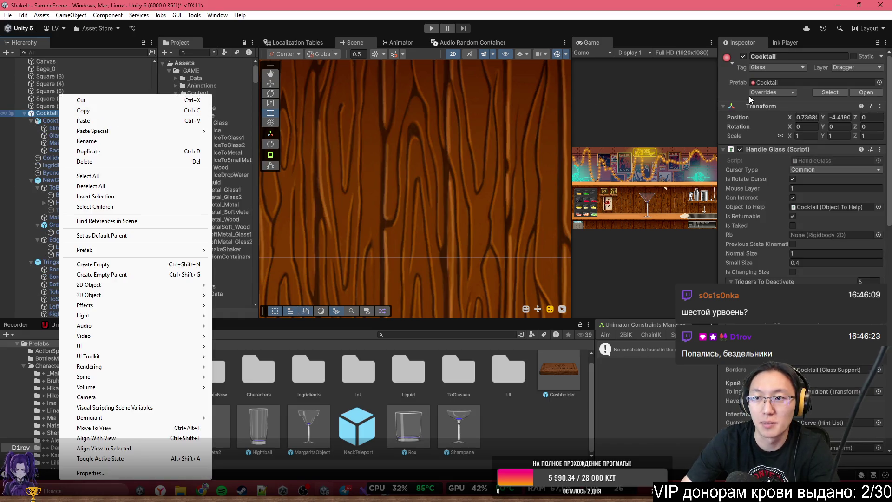
{"action": "left_click", "coordinate": [787, 93]}
{"action": "key", "text": "Delete"}
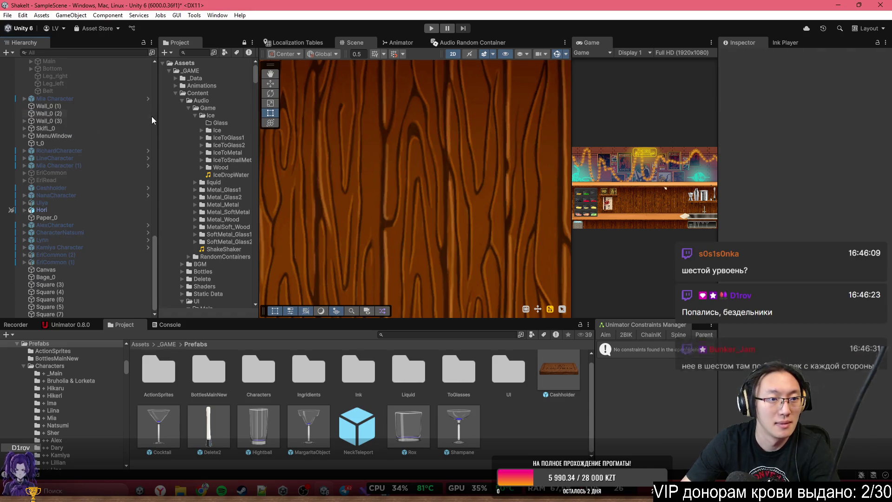
{"action": "double_click", "coordinate": [598, 42]}
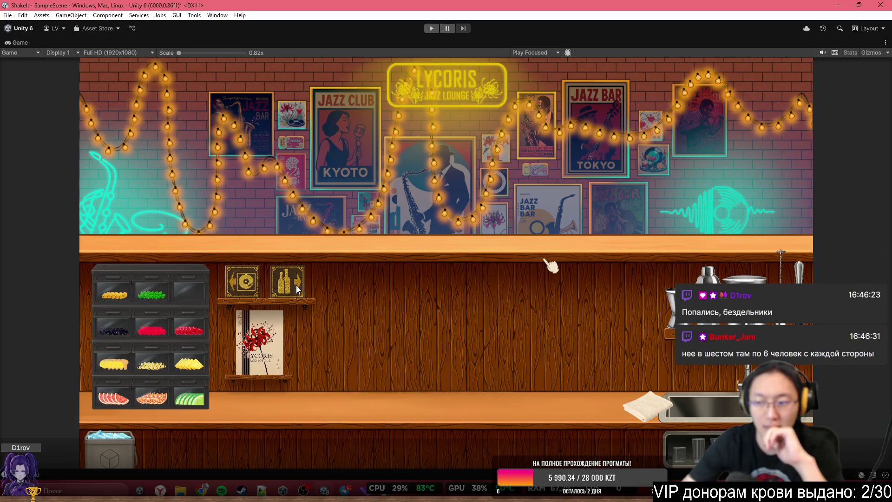
Start play, pick a notebook, skip the tutorial into free cocktail testing, and pull out a rocks glass
{"action": "left_click", "coordinate": [433, 30]}
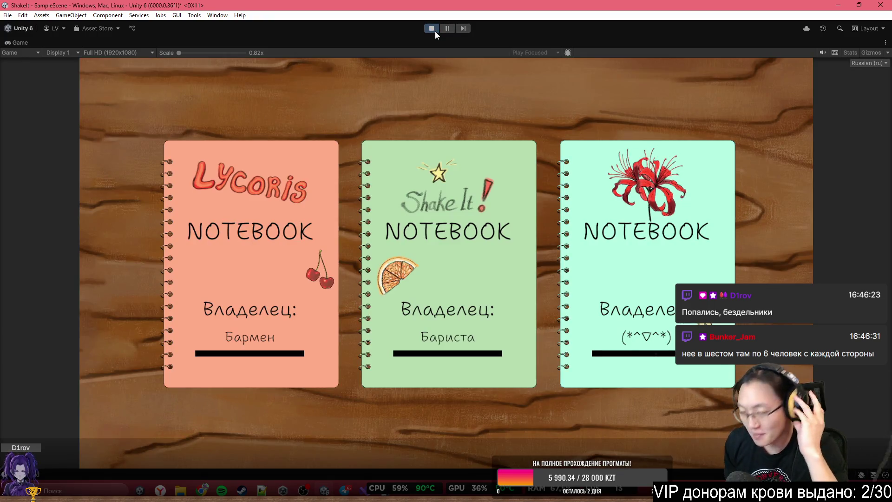
{"action": "left_click", "coordinate": [600, 260]}
{"action": "left_click", "coordinate": [200, 122]}
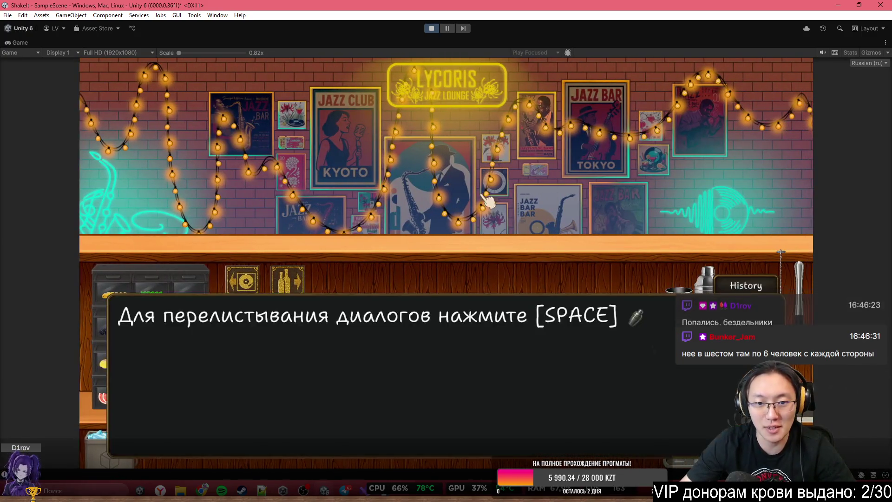
{"action": "key", "text": "space"}
{"action": "key", "text": "space"}
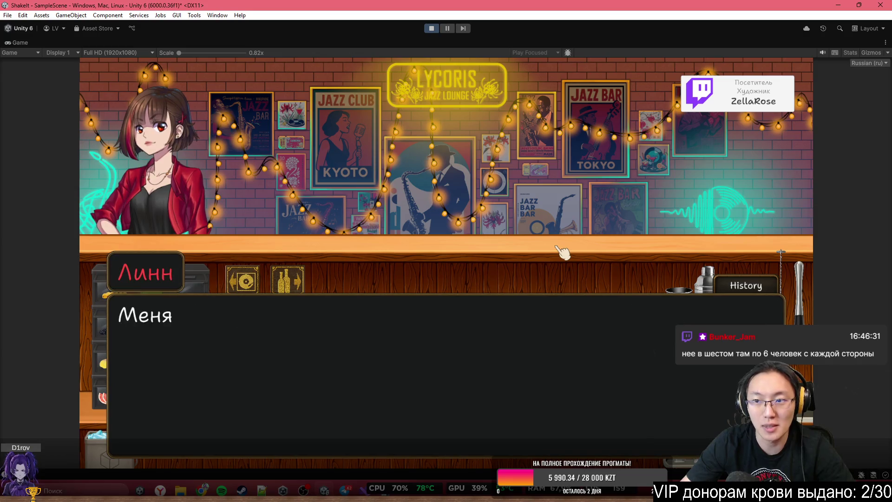
{"action": "key", "text": "space"}
{"action": "left_click", "coordinate": [440, 254]}
{"action": "key", "text": "space"}
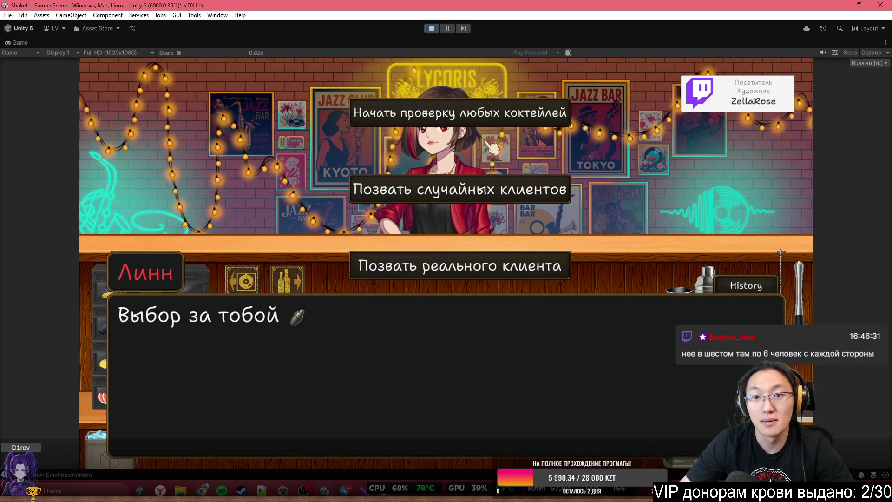
{"action": "left_click", "coordinate": [525, 124]}
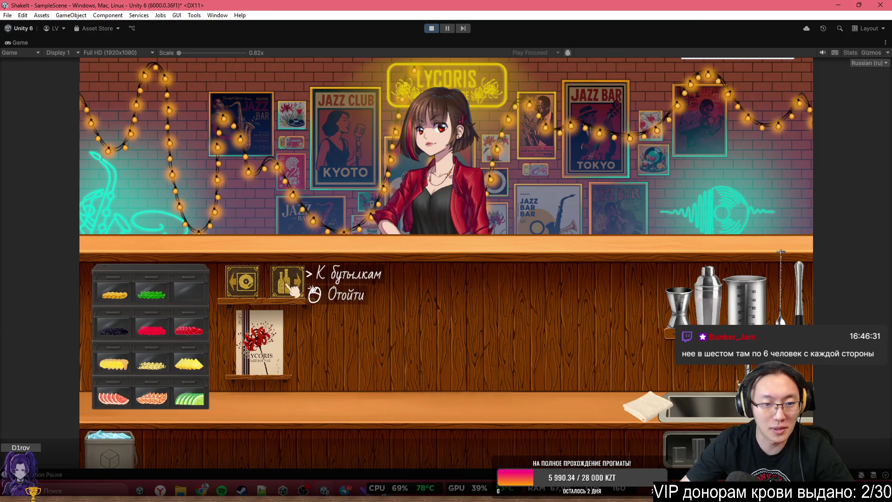
{"action": "left_click_drag", "start_coordinate": [683, 451], "coordinate": [331, 383]}
Line up rocks, highball and margarita glasses on the counter
{"action": "left_click", "coordinate": [331, 383]}
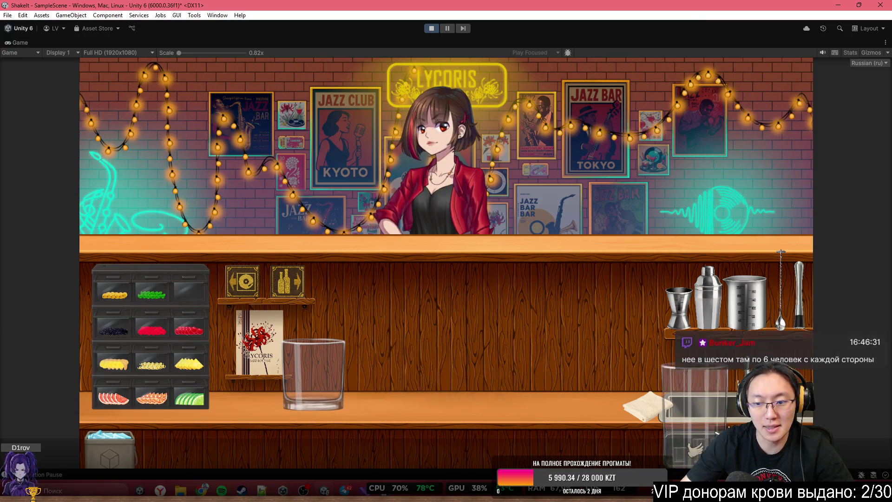
{"action": "left_click", "coordinate": [682, 448]}
{"action": "left_click", "coordinate": [402, 346]}
{"action": "left_click", "coordinate": [682, 448]}
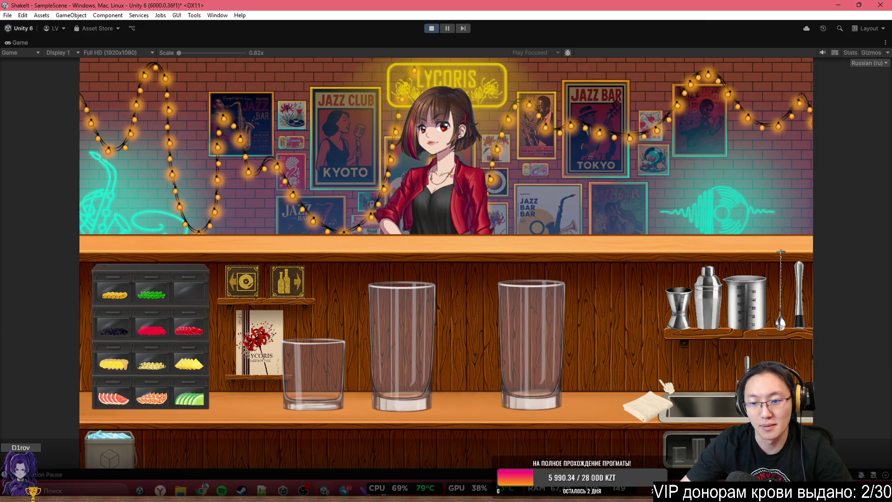
{"action": "left_click", "coordinate": [683, 448]}
{"action": "left_click", "coordinate": [465, 344]}
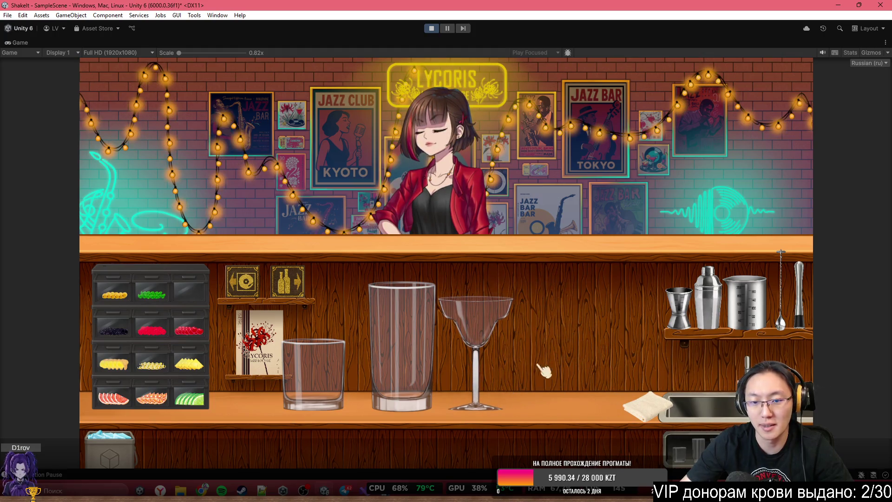
{"action": "left_click", "coordinate": [463, 342]}
{"action": "left_click", "coordinate": [469, 344]}
{"action": "left_click", "coordinate": [488, 346]}
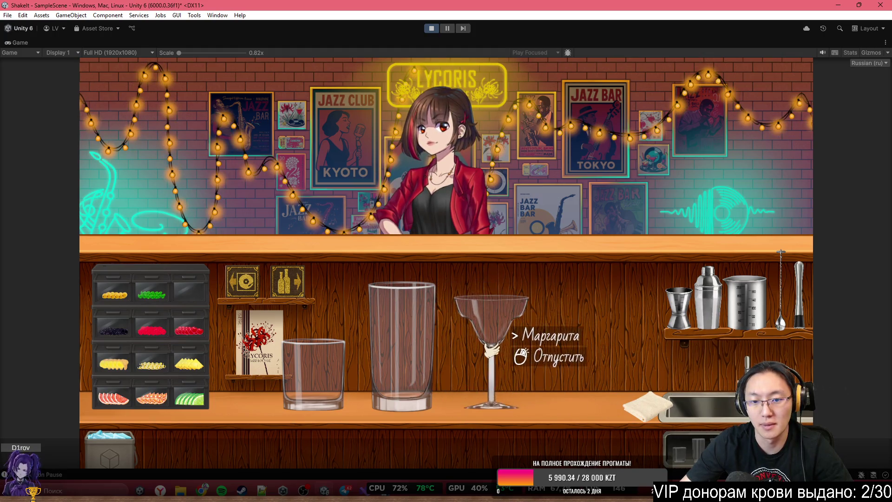
{"action": "left_click", "coordinate": [480, 339]}
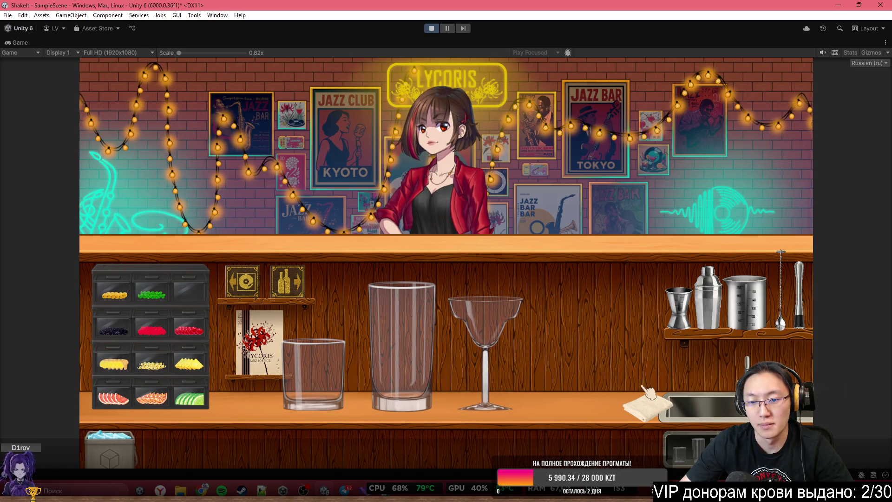
Add the martini glass and the champagne coupe to the counter
{"action": "left_click", "coordinate": [674, 407]}
{"action": "left_click", "coordinate": [636, 436]}
{"action": "left_click", "coordinate": [656, 352]}
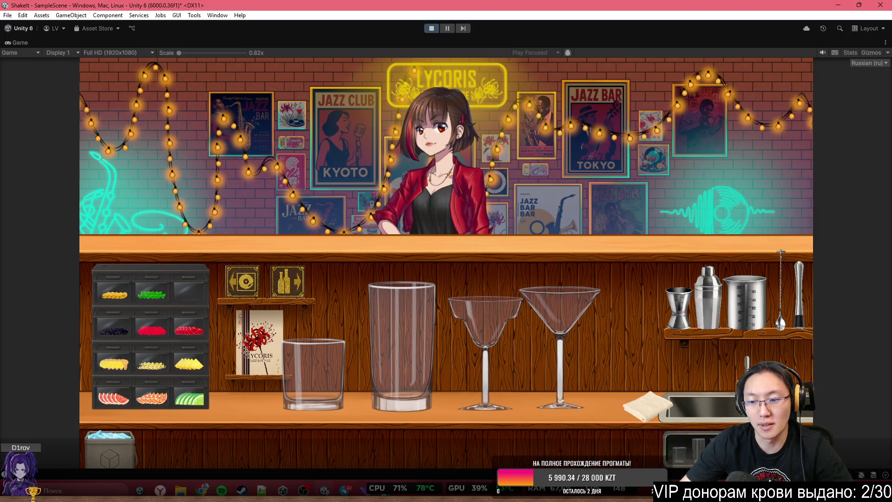
{"action": "left_click", "coordinate": [627, 446]}
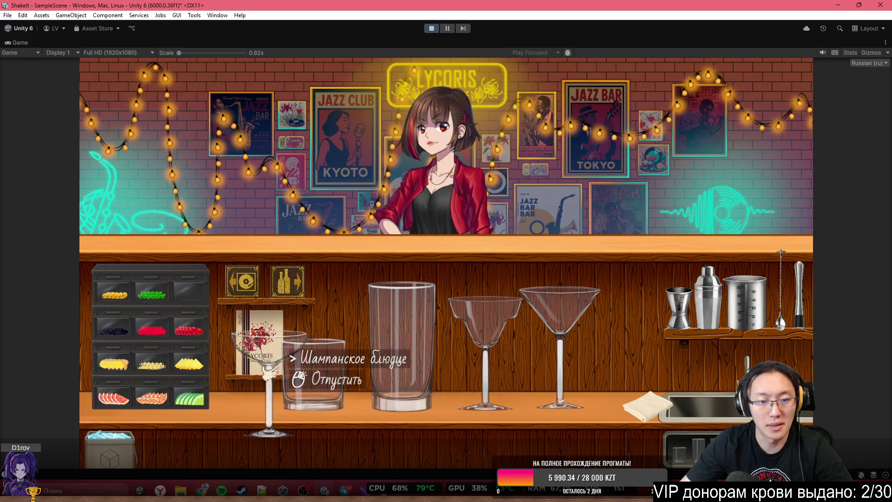
{"action": "left_click", "coordinate": [226, 340]}
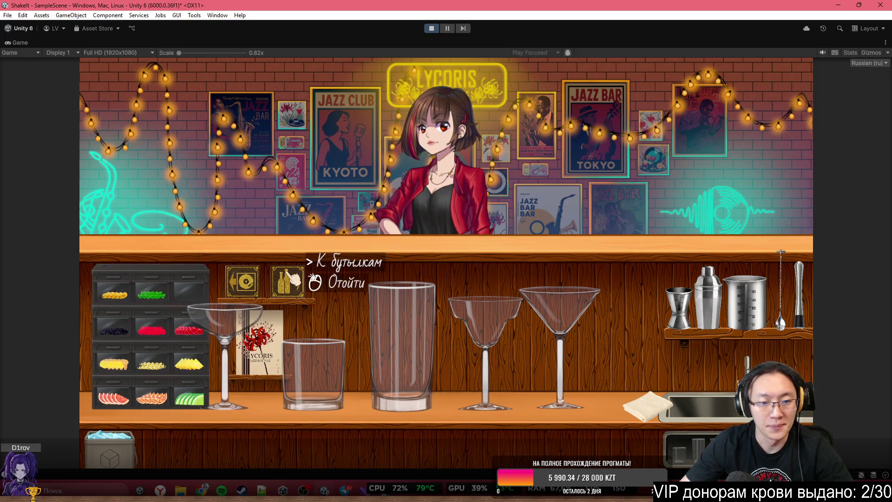
Drop an ice cube from the bucket into each glass, starting with the coupe
{"action": "left_click", "coordinate": [214, 204]}
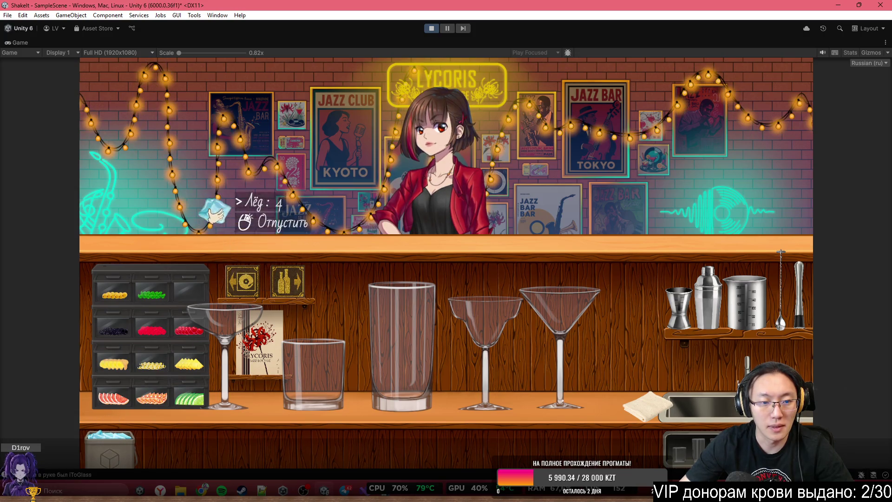
{"action": "left_click", "coordinate": [297, 224]}
{"action": "left_click", "coordinate": [395, 225]}
{"action": "left_click", "coordinate": [479, 230]}
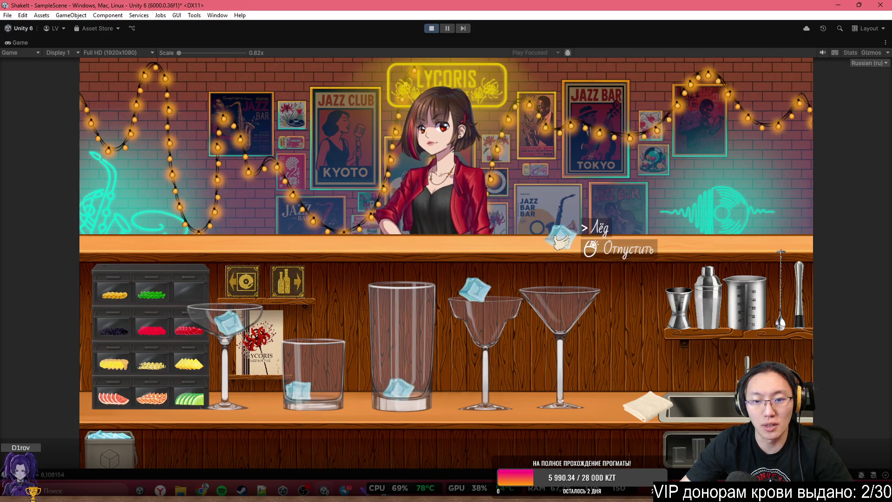
{"action": "left_click", "coordinate": [560, 234]}
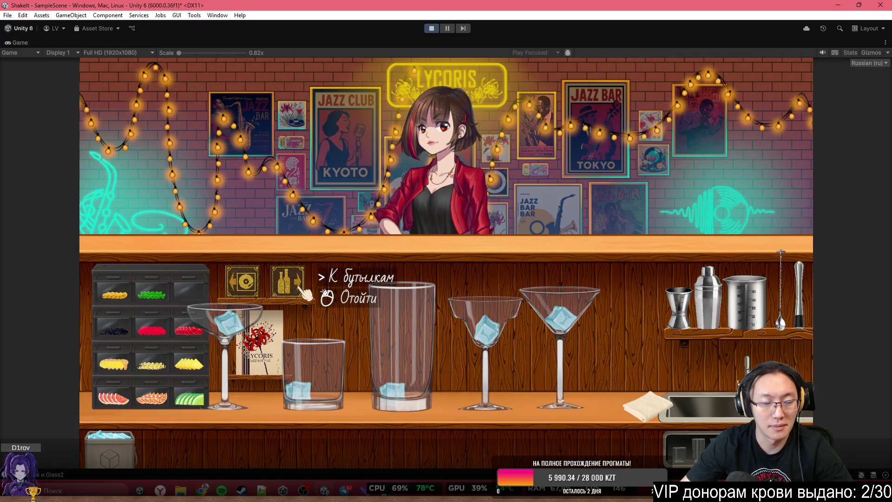
{"action": "left_click", "coordinate": [288, 281]}
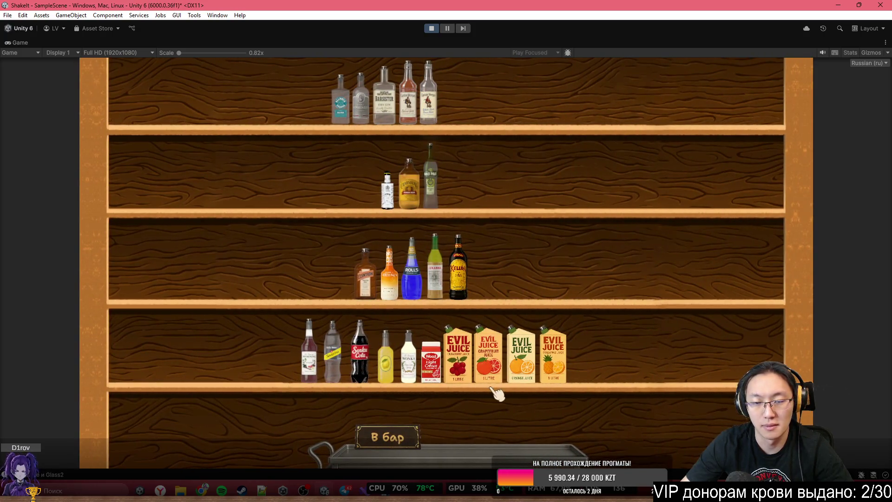
Take the soda bottle from the bottom shelf and bring it back to the bar
{"action": "left_click", "coordinate": [332, 353]}
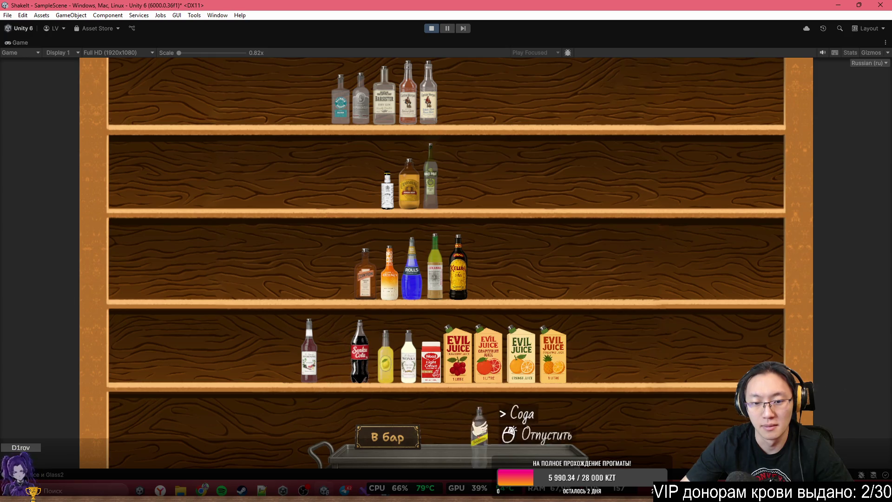
{"action": "left_click", "coordinate": [408, 446]}
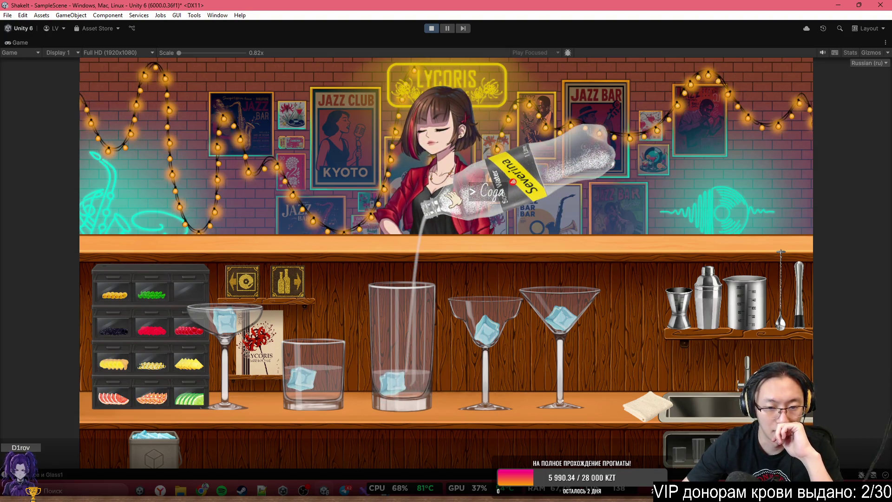
Stop pouring into the highball and pour the soda into the margarita glass instead
{"action": "mouse_move", "coordinate": [453, 200]}
{"action": "left_mouse_down"}
{"action": "mouse_move", "coordinate": [557, 195]}
{"action": "mouse_move", "coordinate": [532, 210]}
{"action": "mouse_move", "coordinate": [608, 177]}
{"action": "mouse_move", "coordinate": [603, 191]}
{"action": "mouse_move", "coordinate": [614, 181]}
{"action": "mouse_move", "coordinate": [617, 188]}
{"action": "mouse_move", "coordinate": [617, 176]}
{"action": "mouse_move", "coordinate": [608, 185]}
{"action": "mouse_move", "coordinate": [623, 176]}
{"action": "left_mouse_up"}
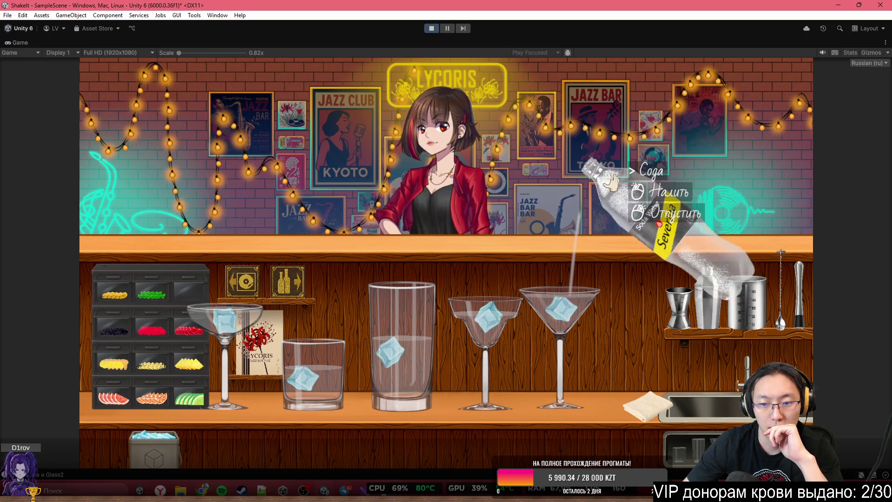
{"action": "mouse_move", "coordinate": [570, 156]}
{"action": "left_mouse_down"}
{"action": "mouse_move", "coordinate": [518, 175]}
{"action": "mouse_move", "coordinate": [255, 409]}
{"action": "mouse_move", "coordinate": [154, 444]}
{"action": "mouse_move", "coordinate": [227, 265]}
{"action": "mouse_move", "coordinate": [226, 190]}
{"action": "mouse_move", "coordinate": [400, 190]}
{"action": "mouse_move", "coordinate": [344, 226]}
{"action": "left_mouse_up"}
Drop ice cubes into the rocks glass, the highball and the middle martini glass
{"action": "left_click", "coordinate": [334, 244]}
{"action": "left_click", "coordinate": [334, 209]}
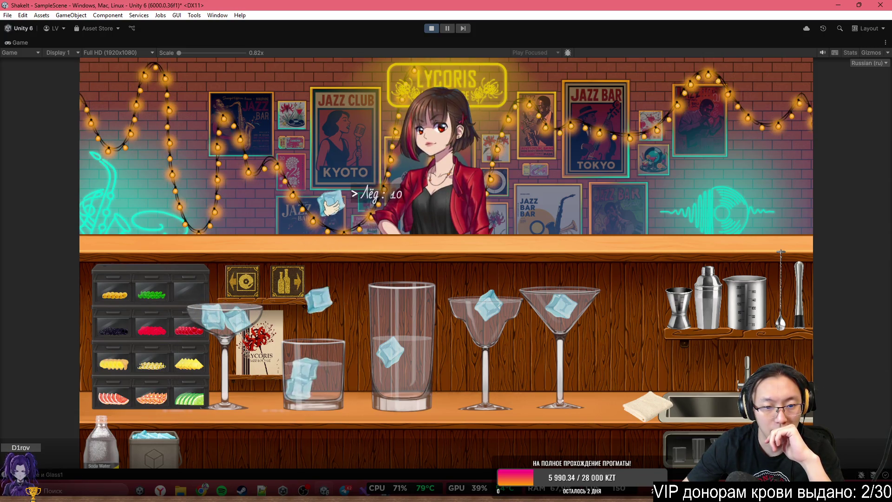
{"action": "left_click", "coordinate": [334, 208]}
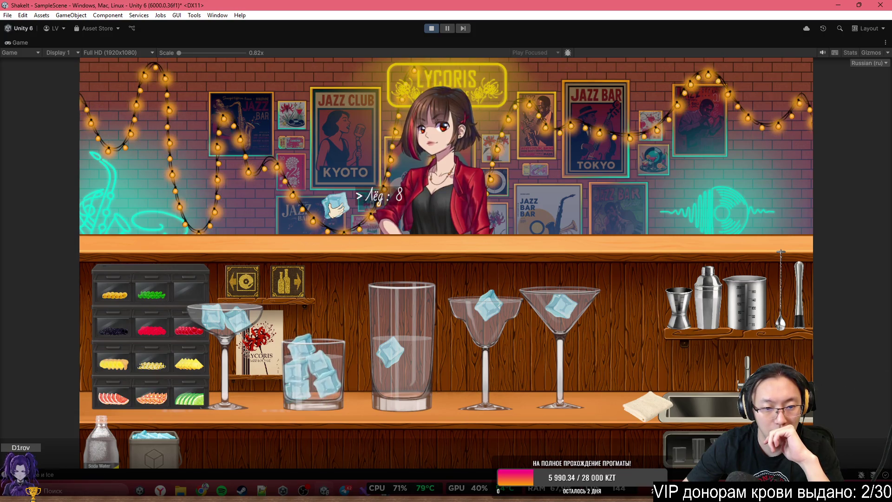
{"action": "left_click", "coordinate": [334, 207]}
{"action": "left_click", "coordinate": [402, 214]}
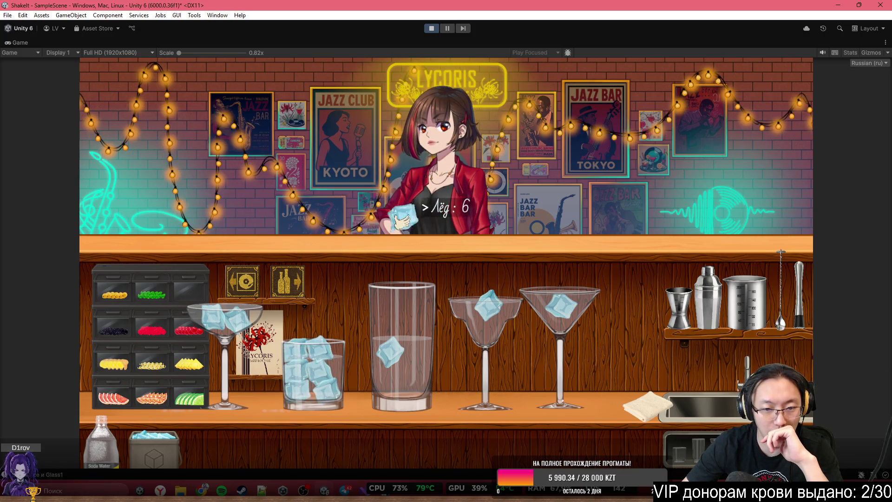
{"action": "left_click", "coordinate": [443, 212]}
{"action": "left_click", "coordinate": [404, 199]}
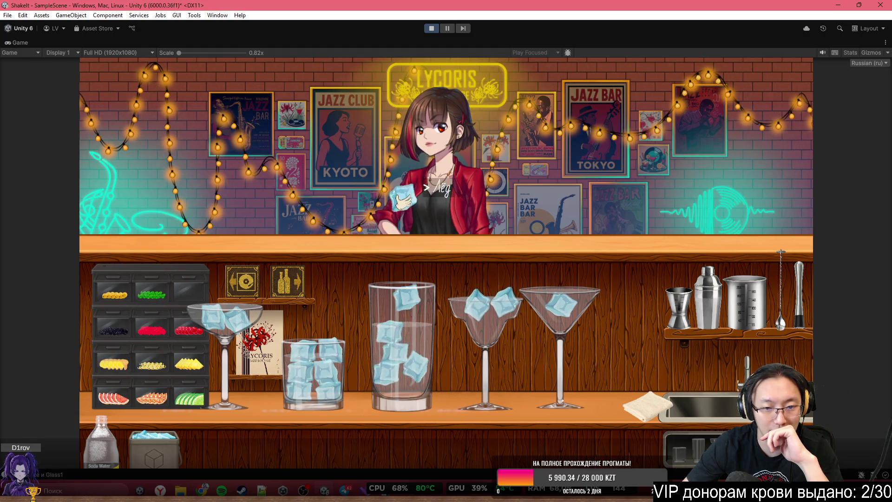
{"action": "left_click", "coordinate": [418, 199]}
Answer the bartender's prompt and click through her dialogue back to the bar
{"action": "left_click", "coordinate": [534, 203]}
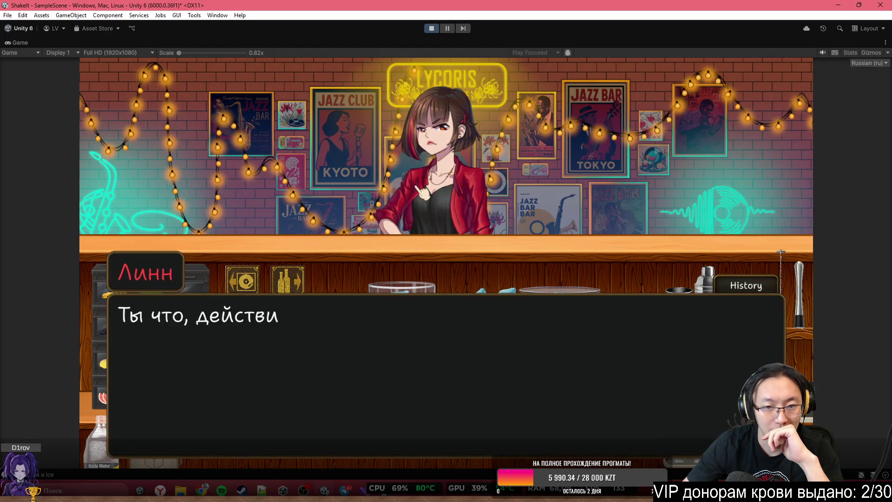
{"action": "left_click", "coordinate": [394, 263]}
{"action": "left_click", "coordinate": [395, 264]}
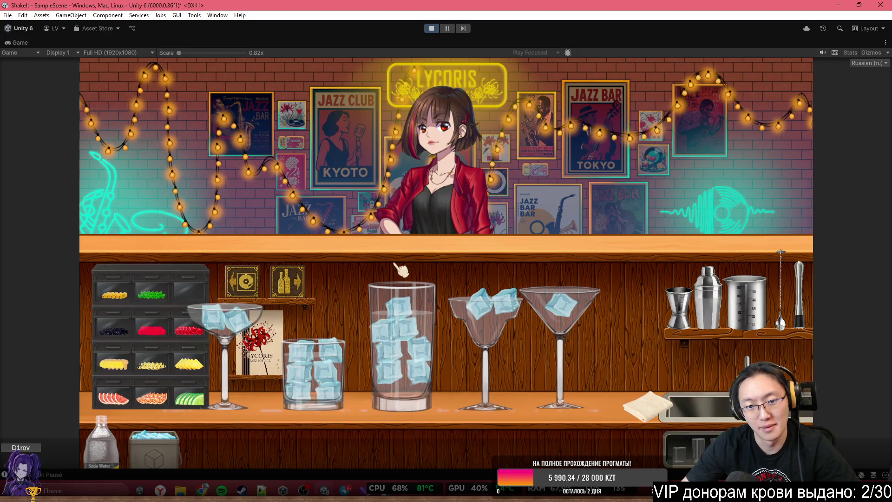
Fill the highball with ice to the rim and add ice to the right martini glass
{"action": "left_click", "coordinate": [141, 432]}
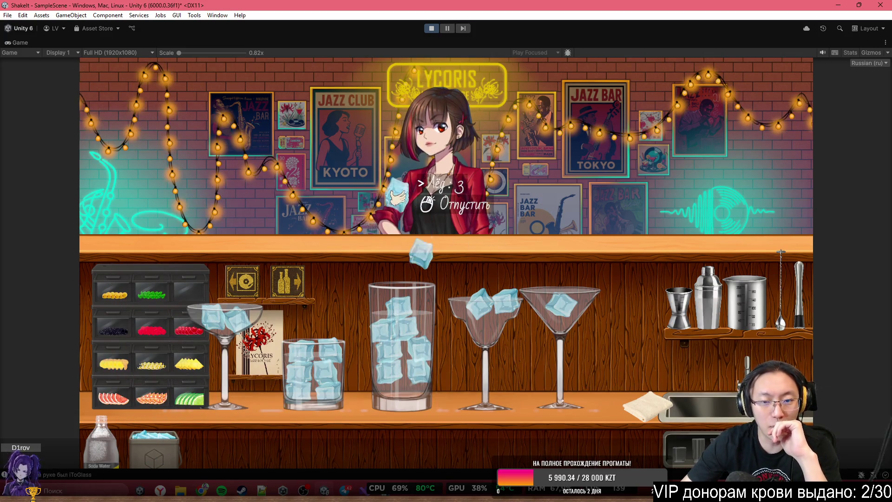
{"action": "left_click", "coordinate": [398, 199]}
{"action": "left_click", "coordinate": [399, 206]}
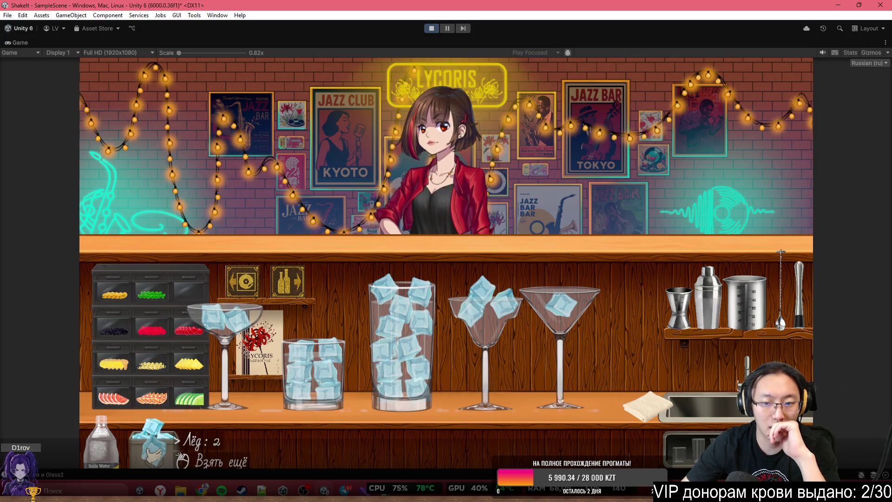
{"action": "left_click", "coordinate": [190, 434]}
{"action": "left_click", "coordinate": [566, 218]}
{"action": "left_click", "coordinate": [545, 221]}
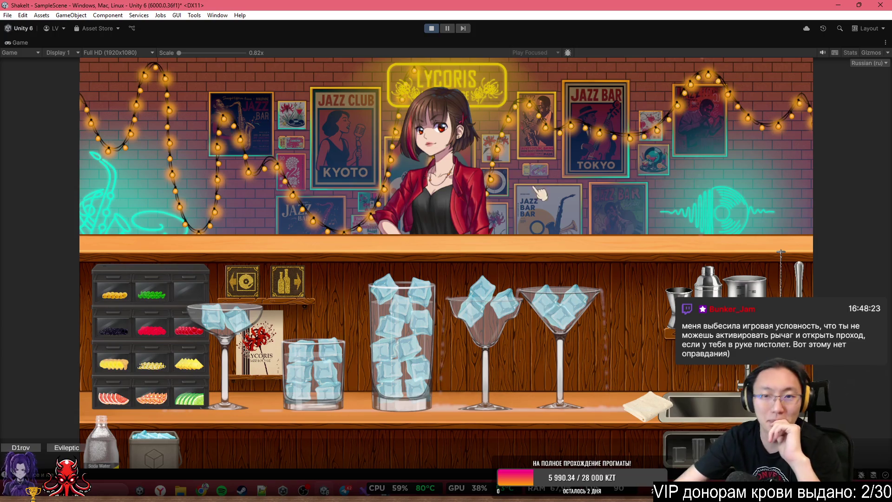
Move the martini glass and towel aside, then serve the margarita glass to Lynn
{"action": "left_click_drag", "start_coordinate": [551, 311], "coordinate": [581, 312]}
{"action": "mouse_move", "coordinate": [646, 404]}
{"action": "left_mouse_down"}
{"action": "mouse_move", "coordinate": [652, 410]}
{"action": "mouse_move", "coordinate": [301, 420]}
{"action": "mouse_move", "coordinate": [200, 409]}
{"action": "mouse_move", "coordinate": [106, 381]}
{"action": "mouse_move", "coordinate": [199, 390]}
{"action": "mouse_move", "coordinate": [557, 315]}
{"action": "mouse_move", "coordinate": [479, 308]}
{"action": "mouse_move", "coordinate": [321, 355]}
{"action": "left_mouse_up"}
{"action": "mouse_move", "coordinate": [605, 294]}
{"action": "left_mouse_down"}
{"action": "mouse_move", "coordinate": [583, 307]}
{"action": "mouse_move", "coordinate": [478, 304]}
{"action": "mouse_move", "coordinate": [445, 205]}
{"action": "mouse_move", "coordinate": [409, 181]}
{"action": "mouse_move", "coordinate": [591, 242]}
{"action": "mouse_move", "coordinate": [599, 330]}
{"action": "left_mouse_up"}
{"action": "mouse_move", "coordinate": [485, 325]}
{"action": "left_mouse_down"}
{"action": "mouse_move", "coordinate": [465, 214]}
{"action": "mouse_move", "coordinate": [491, 212]}
{"action": "left_mouse_up"}
{"action": "left_click", "coordinate": [464, 324]}
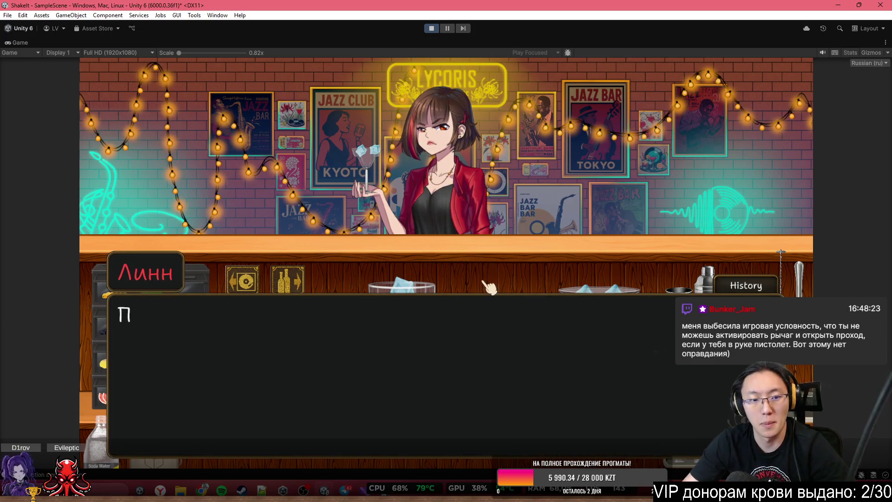
Close the dialogue and reposition the ice-filled highball at the counter centre
{"action": "left_click", "coordinate": [478, 297]}
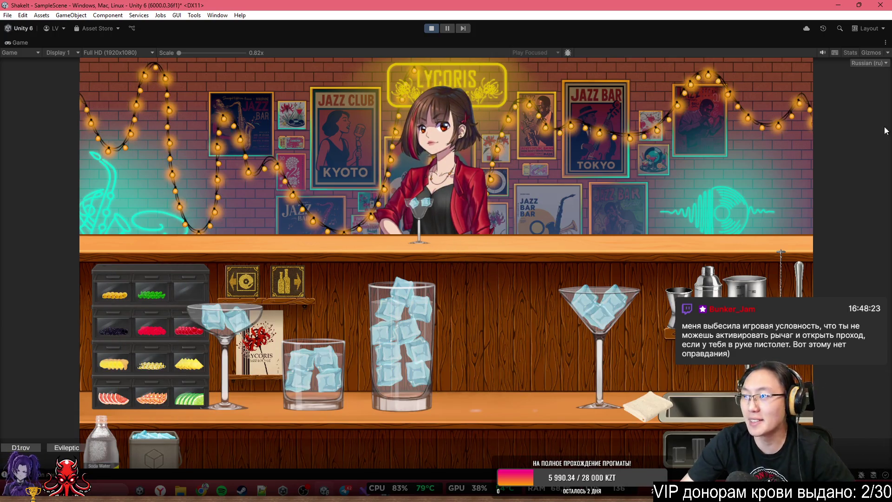
{"action": "left_click", "coordinate": [411, 333]}
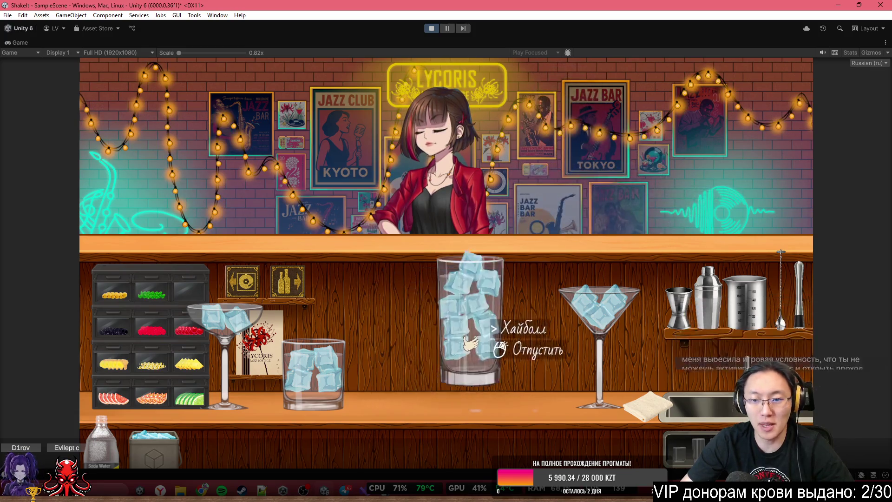
{"action": "left_click", "coordinate": [534, 344]}
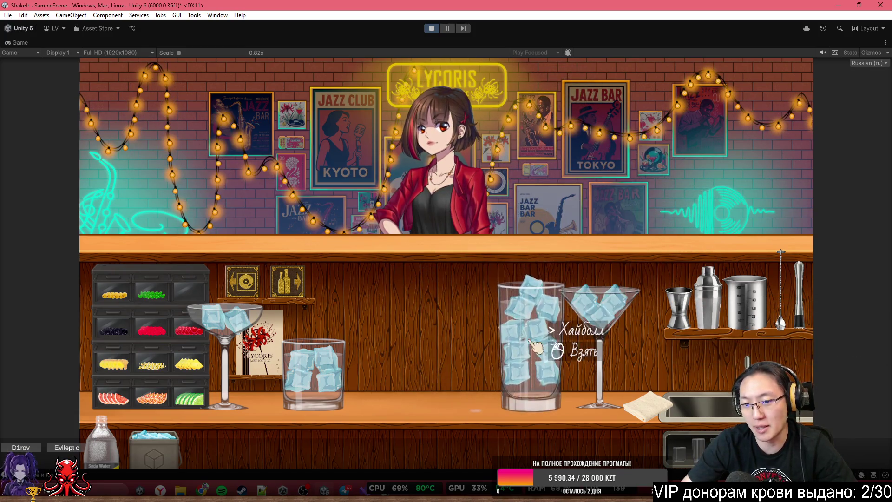
{"action": "left_click", "coordinate": [536, 346]}
{"action": "left_click", "coordinate": [506, 371]}
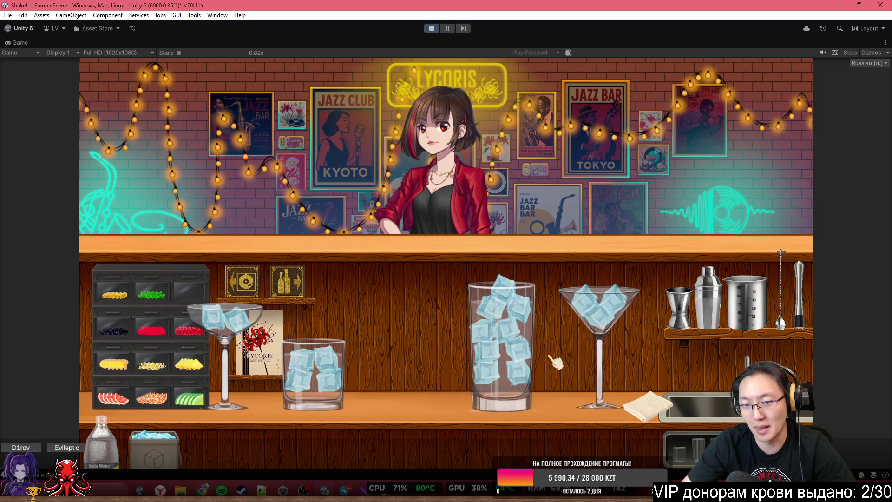
{"action": "left_click", "coordinate": [501, 353]}
{"action": "left_click", "coordinate": [553, 344]}
{"action": "left_click", "coordinate": [557, 355]}
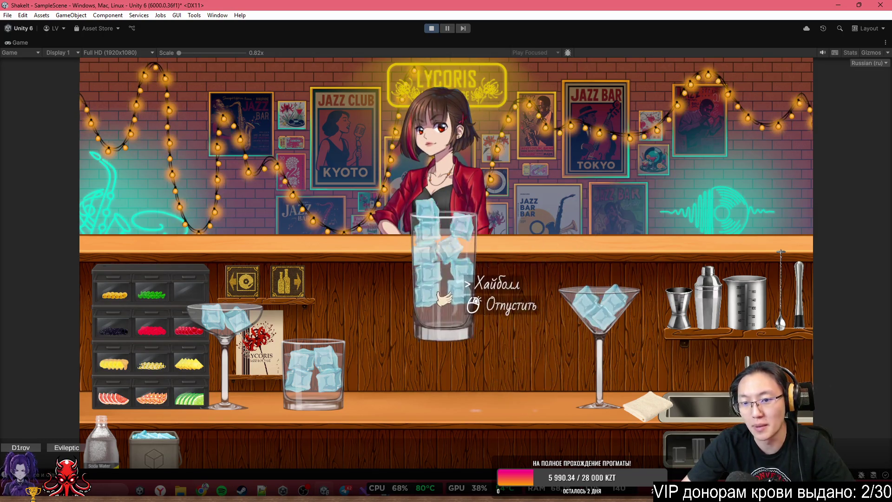
{"action": "left_click", "coordinate": [487, 358]}
Shift the highball left and try serving the ice-filled rocks glass to the bartender
{"action": "left_click", "coordinate": [311, 369]}
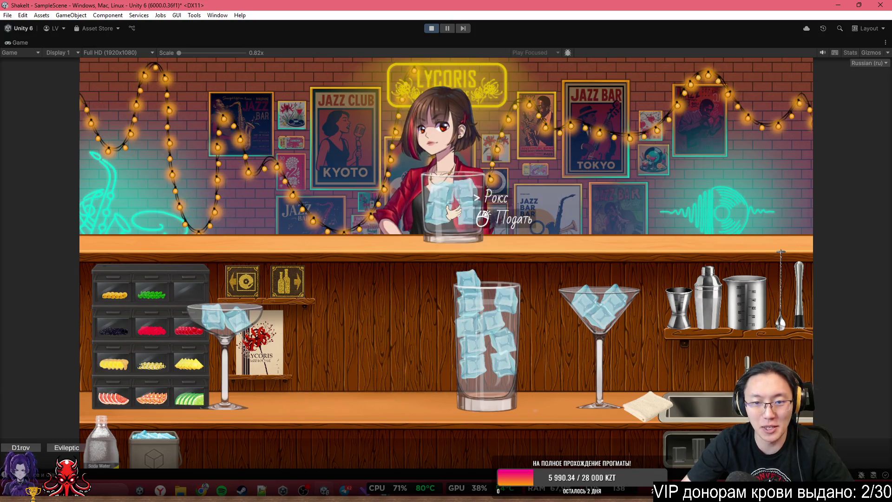
{"action": "left_click", "coordinate": [325, 357]}
{"action": "left_click", "coordinate": [482, 353]}
{"action": "left_click", "coordinate": [432, 357]}
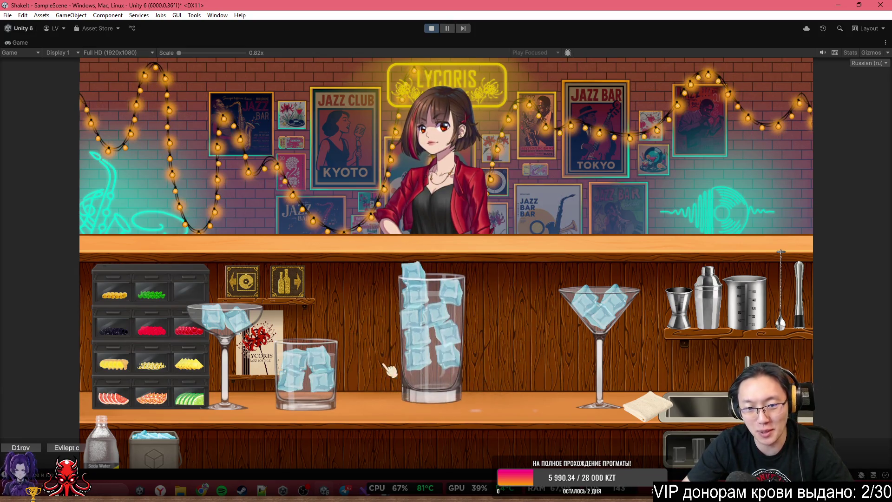
{"action": "left_click", "coordinate": [315, 367]}
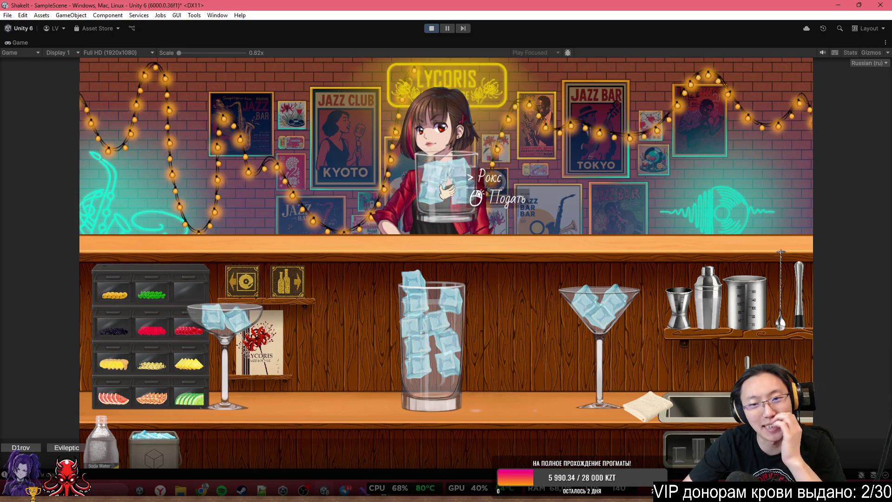
{"action": "left_click", "coordinate": [497, 213]}
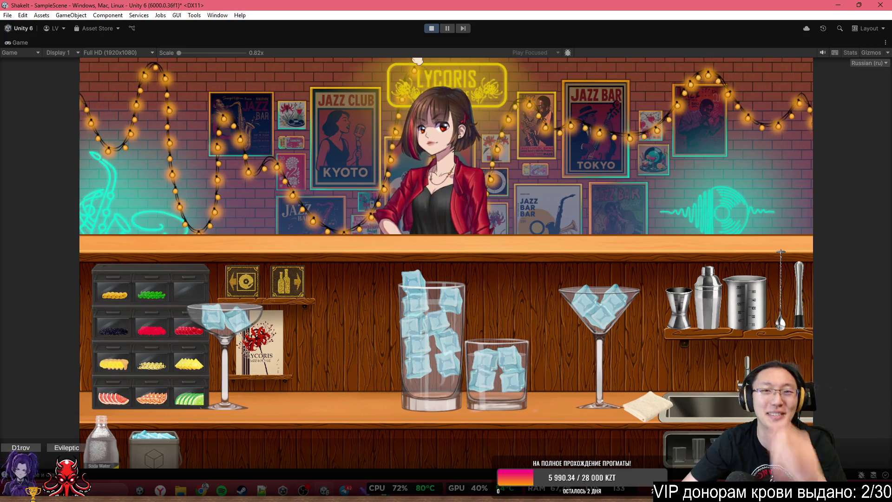
{"action": "key", "text": "alt+Tab"}
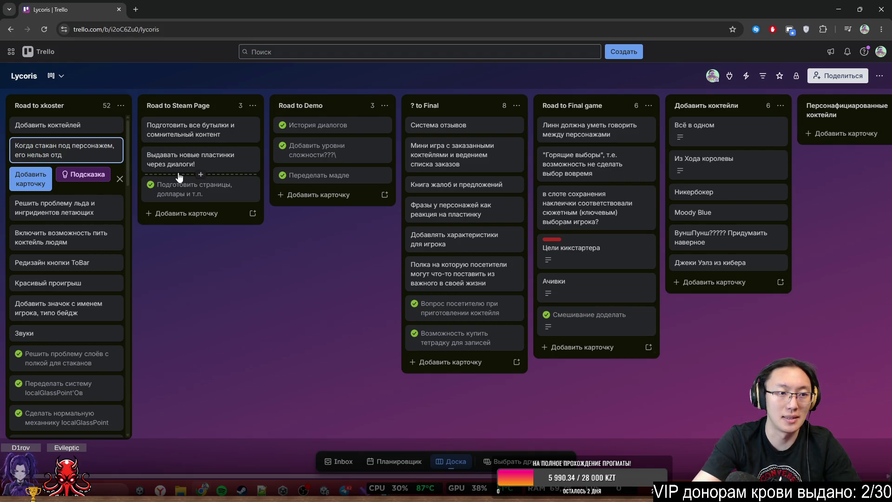
Save the card 'Когда стакан под персонажем, его нельзя отдать' in Road to xkoster
{"action": "key", "text": "Return"}
{"action": "left_click", "coordinate": [210, 271]}
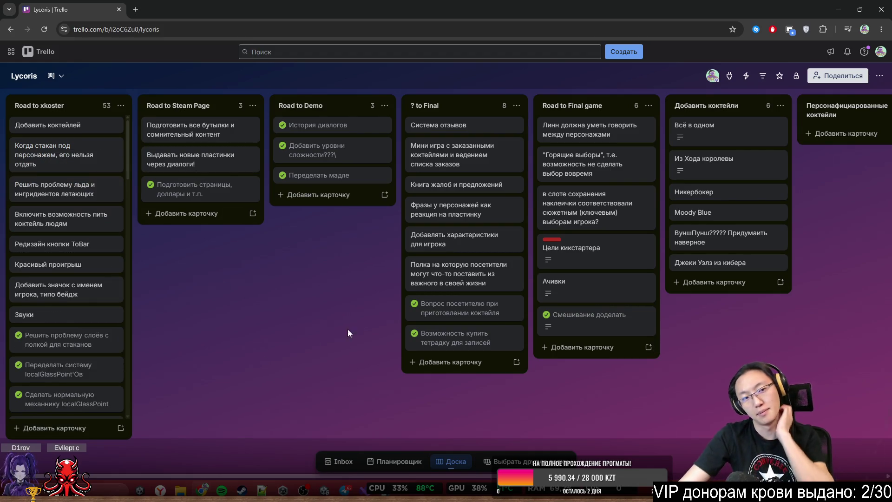
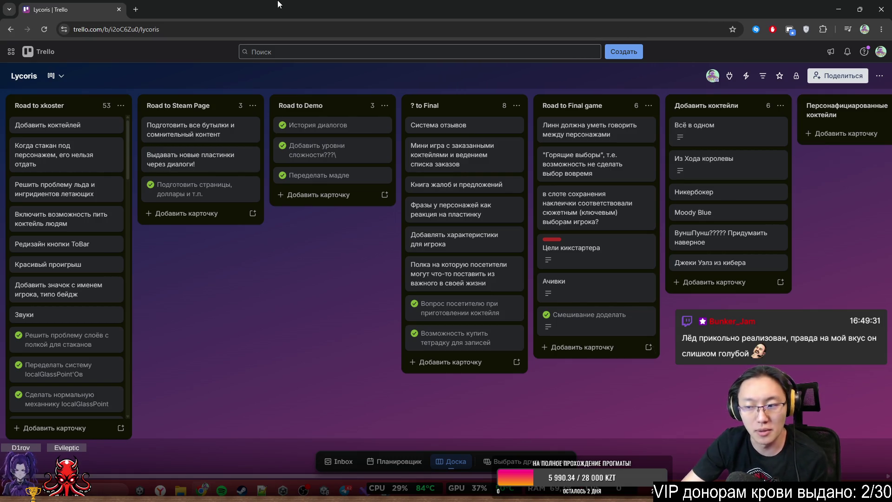
Close the Trello browser window and restore the full Unity editor layout
{"action": "left_click_drag", "start_coordinate": [281, 4], "coordinate": [328, 124]}
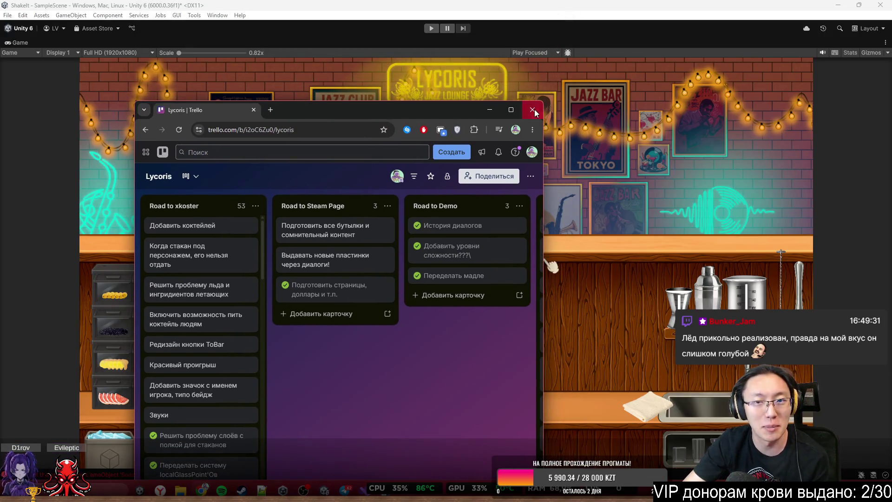
{"action": "left_click", "coordinate": [532, 110]}
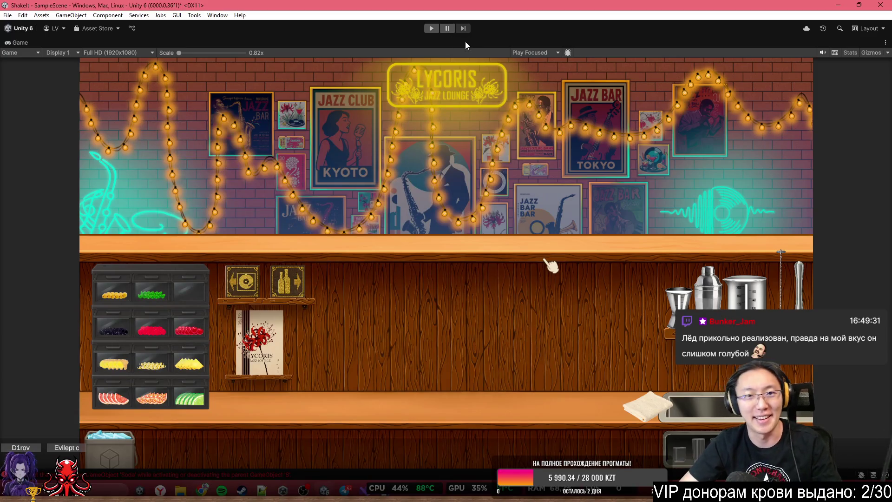
{"action": "double_click", "coordinate": [465, 41]}
Enter Play mode in a maximized Game view, start the bartending shift and skip the tutorial
{"action": "left_click", "coordinate": [433, 27]}
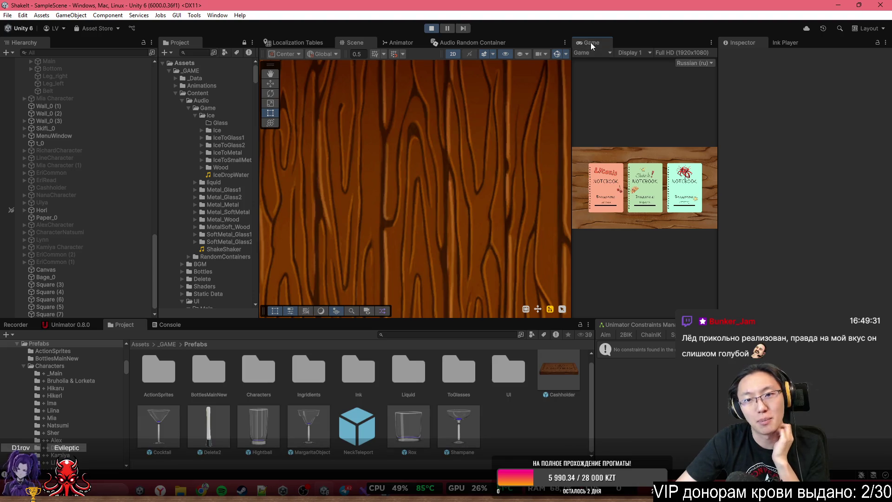
{"action": "double_click", "coordinate": [589, 43]}
{"action": "left_click", "coordinate": [433, 315]}
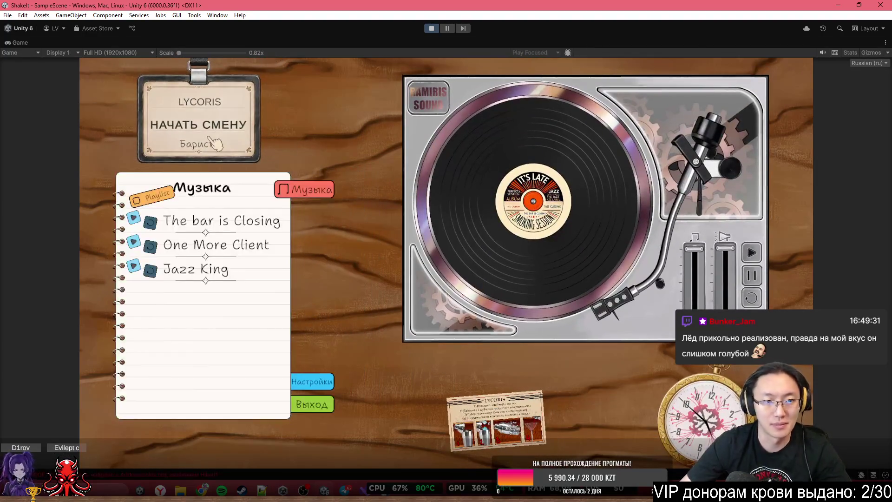
{"action": "left_click", "coordinate": [211, 139]}
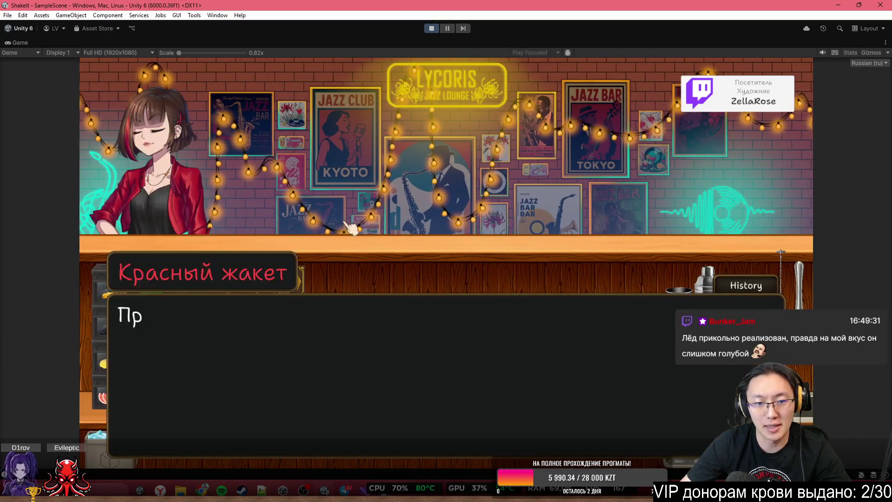
{"action": "left_click", "coordinate": [459, 251]}
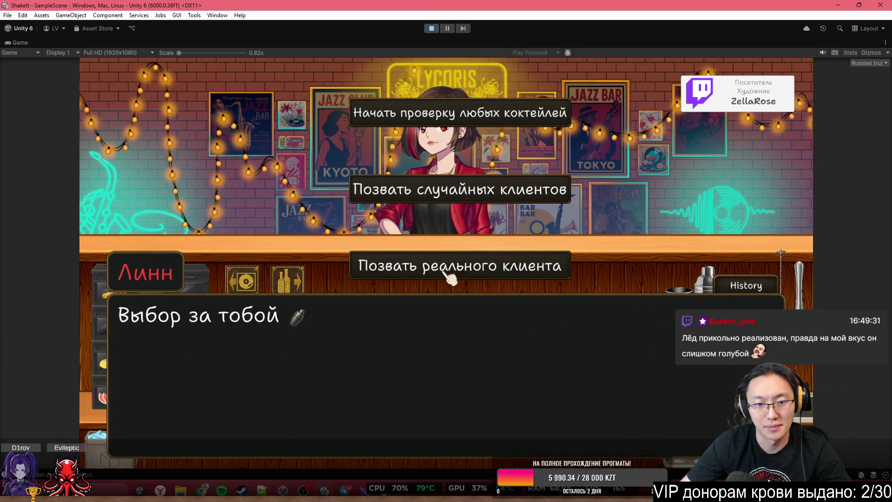
Call in a real customer, read through his dialogue and ask him to clarify his order
{"action": "left_click", "coordinate": [456, 272]}
{"action": "left_click", "coordinate": [457, 275]}
{"action": "left_click", "coordinate": [455, 276]}
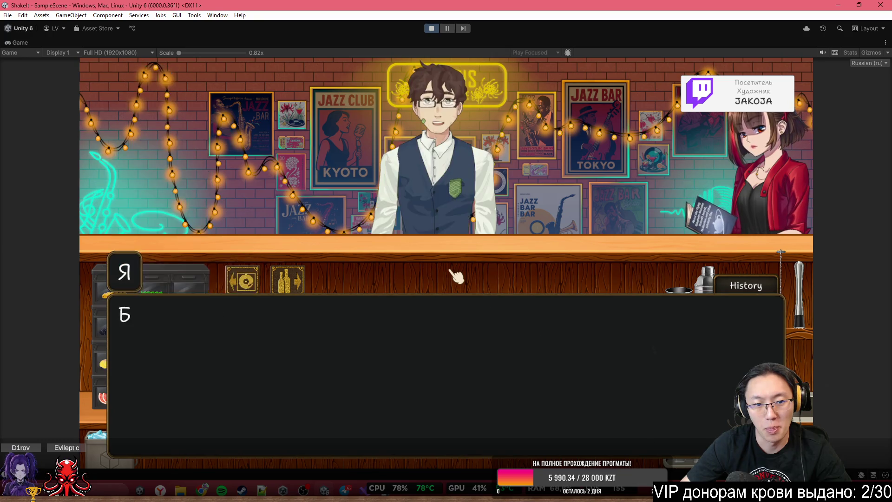
{"action": "left_click", "coordinate": [454, 277]}
{"action": "left_click", "coordinate": [453, 277]}
{"action": "left_click", "coordinate": [453, 277]}
{"action": "left_click", "coordinate": [454, 278]}
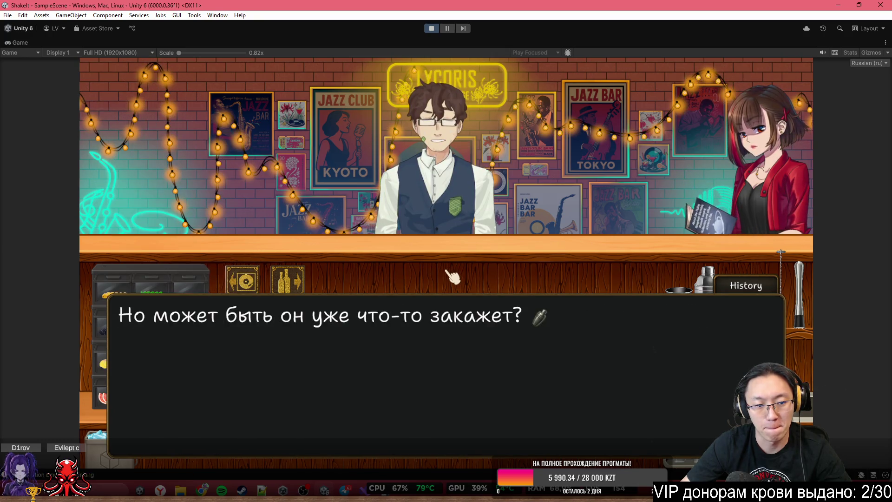
{"action": "left_click", "coordinate": [473, 252]}
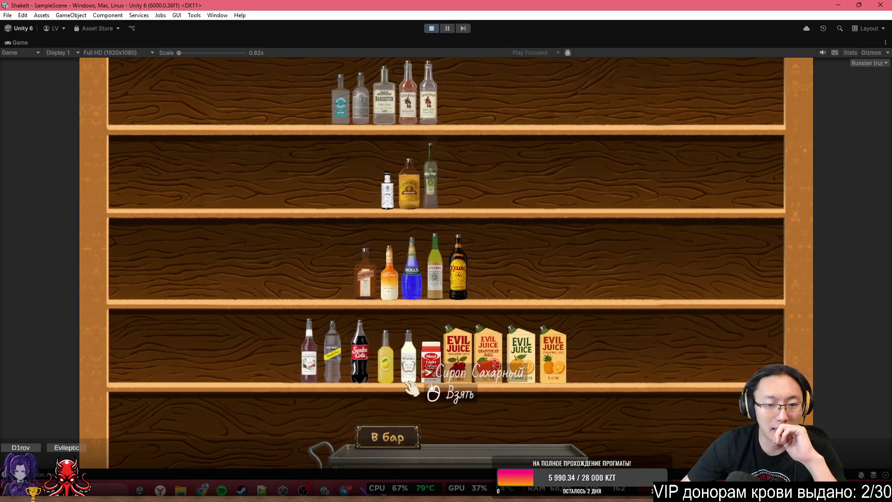
Load lemon juice, ginger beer and tequila onto the tray and take it to the bar
{"action": "mouse_move", "coordinate": [390, 339]}
{"action": "left_mouse_down"}
{"action": "mouse_move", "coordinate": [415, 343]}
{"action": "mouse_move", "coordinate": [488, 408]}
{"action": "left_mouse_up"}
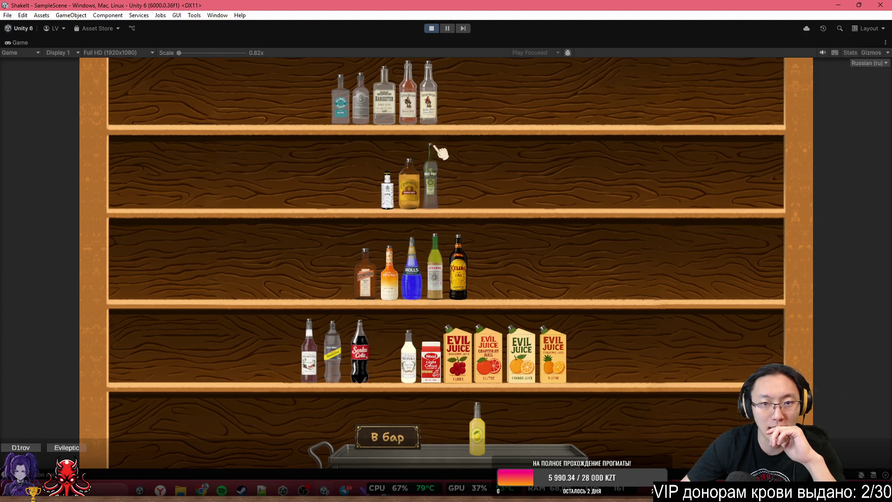
{"action": "left_click_drag", "start_coordinate": [408, 186], "coordinate": [523, 408]}
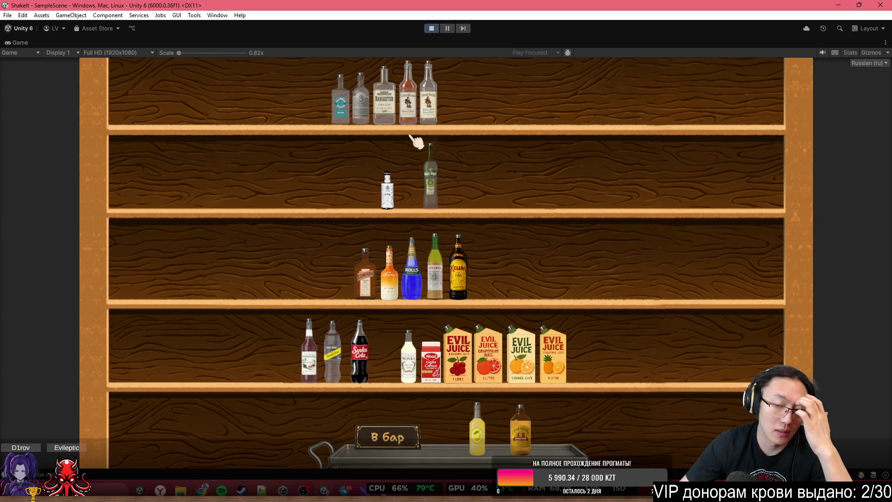
{"action": "left_click_drag", "start_coordinate": [352, 107], "coordinate": [539, 432]}
{"action": "left_click", "coordinate": [387, 437]}
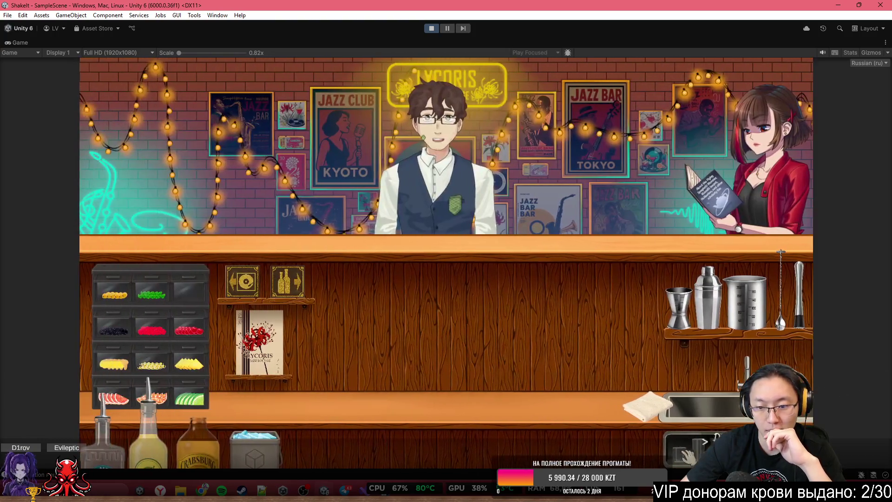
Set a highball glass on the counter and pour in tequila and lemon juice
{"action": "mouse_move", "coordinate": [688, 447]}
{"action": "left_mouse_down"}
{"action": "mouse_move", "coordinate": [395, 327]}
{"action": "mouse_move", "coordinate": [390, 344]}
{"action": "left_mouse_up"}
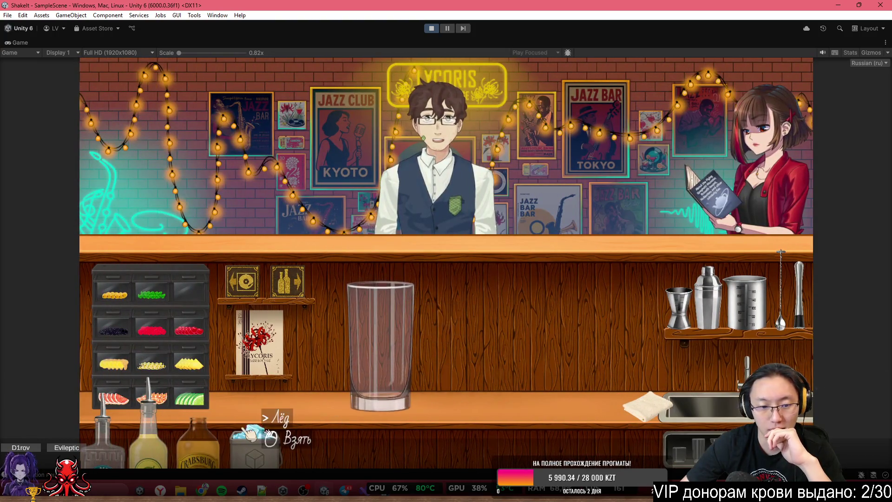
{"action": "mouse_move", "coordinate": [114, 434]}
{"action": "left_mouse_down"}
{"action": "mouse_move", "coordinate": [462, 212]}
{"action": "mouse_move", "coordinate": [434, 219]}
{"action": "left_mouse_up"}
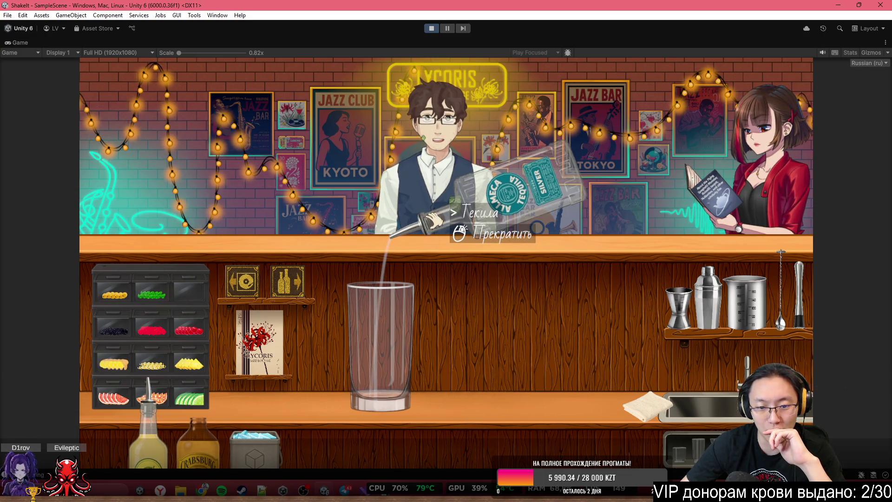
{"action": "left_click", "coordinate": [434, 218]}
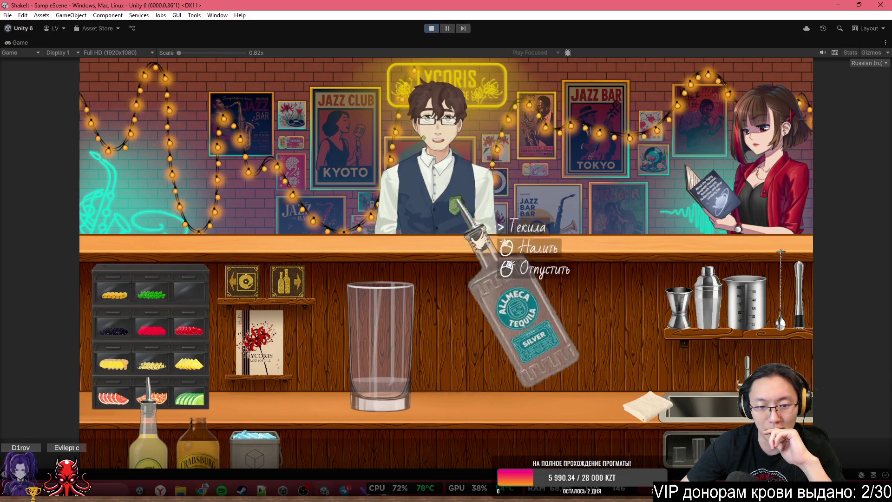
{"action": "left_click", "coordinate": [420, 220]}
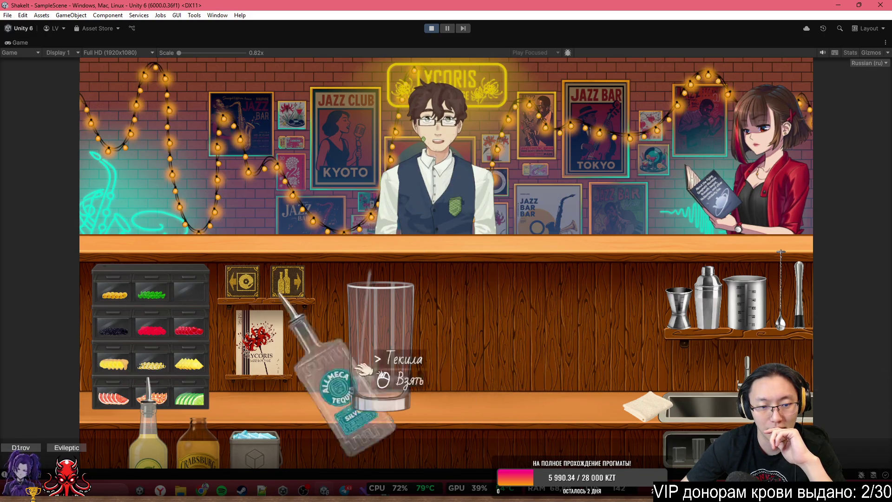
{"action": "left_click", "coordinate": [103, 432]}
{"action": "left_click", "coordinate": [149, 436]}
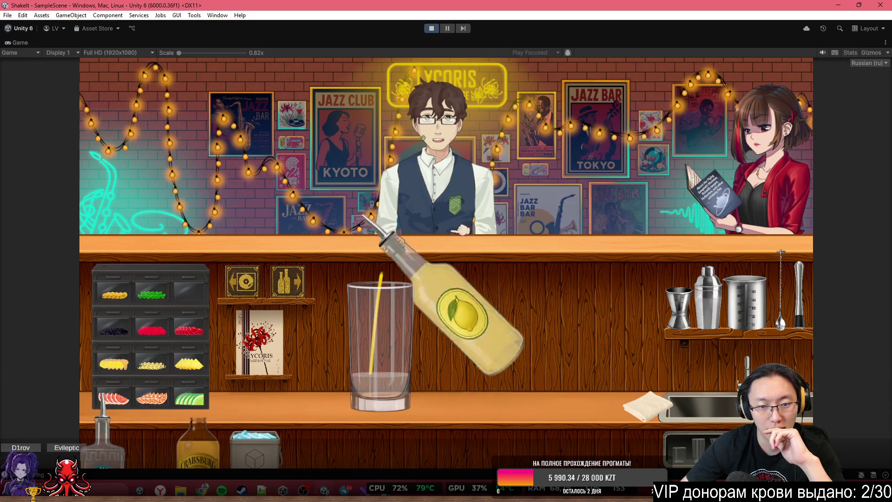
{"action": "left_click", "coordinate": [418, 222]}
{"action": "left_click", "coordinate": [148, 431]}
Add ice, ginger beer and lime slices to the highball and serve it
{"action": "left_click", "coordinate": [197, 441]}
{"action": "left_click", "coordinate": [198, 441]}
{"action": "left_click", "coordinate": [254, 441]}
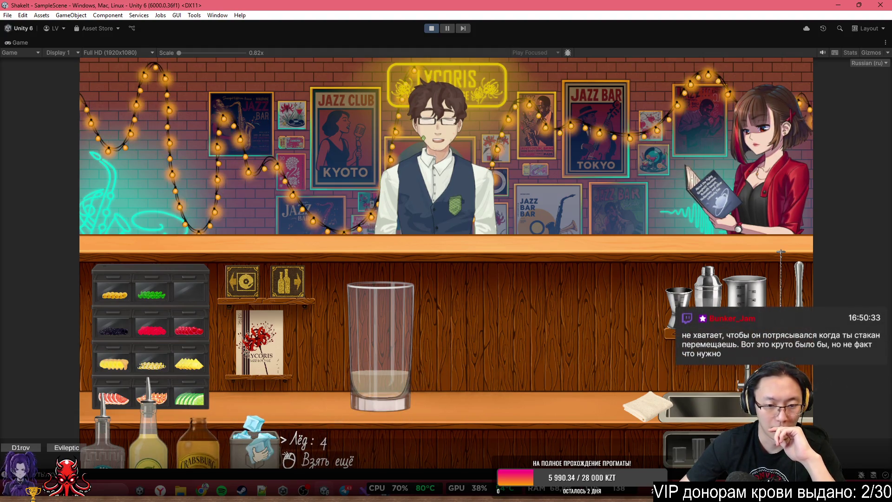
{"action": "left_click", "coordinate": [372, 258]}
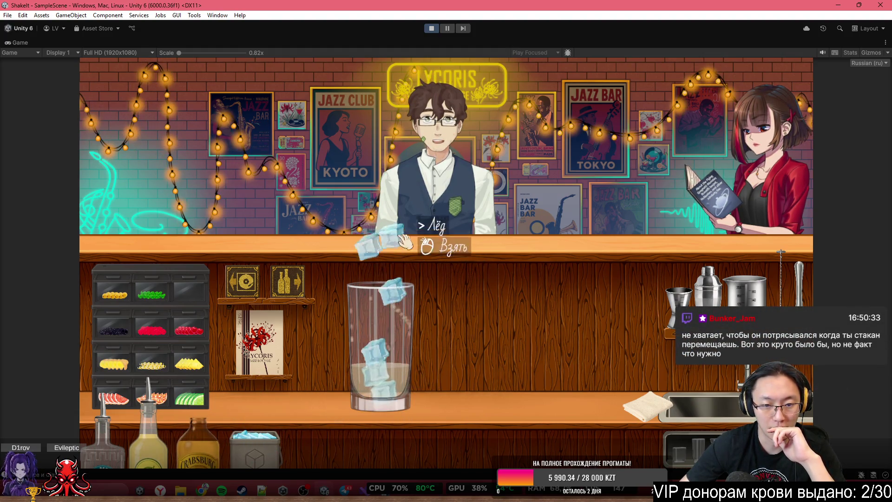
{"action": "left_click_drag", "start_coordinate": [408, 207], "coordinate": [420, 209]}
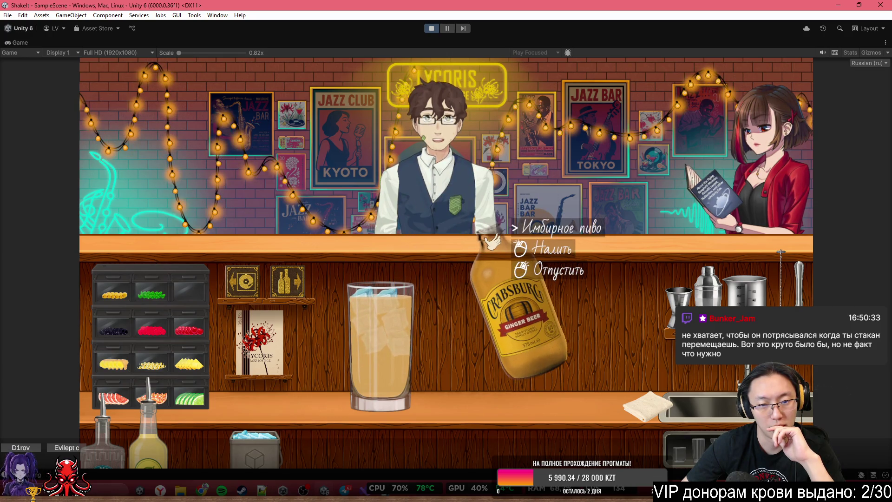
{"action": "right_click", "coordinate": [487, 239]}
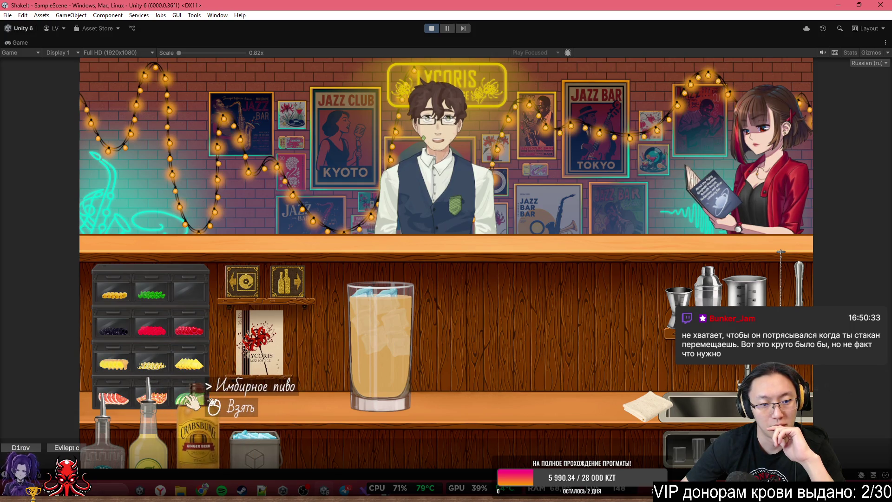
{"action": "left_click", "coordinate": [190, 395]}
{"action": "right_click", "coordinate": [371, 247]}
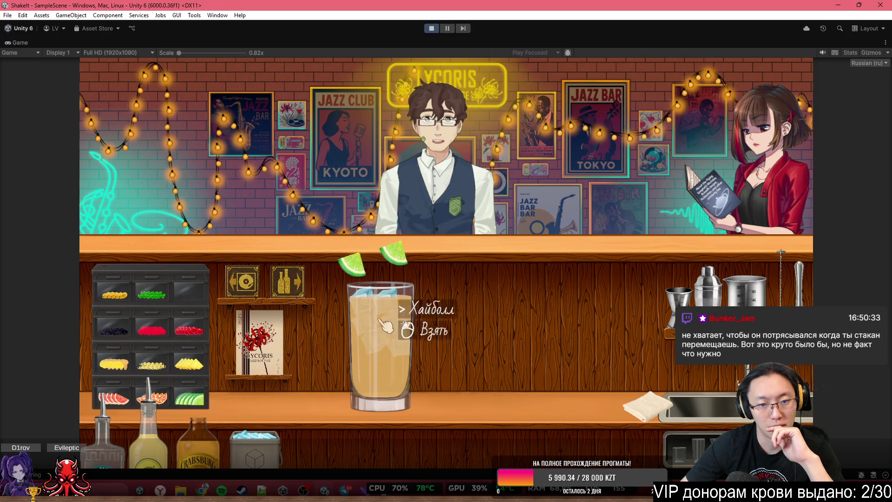
{"action": "left_click", "coordinate": [411, 360]}
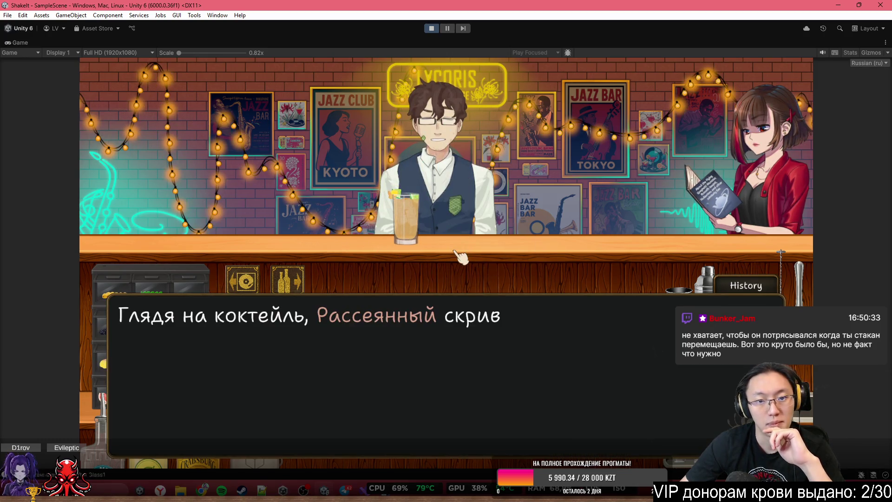
Advance Рассеянный's dialogue until he refuses the highball and the reply 'Да, конечно' appears
{"action": "left_click", "coordinate": [456, 255]}
{"action": "left_click", "coordinate": [456, 255]}
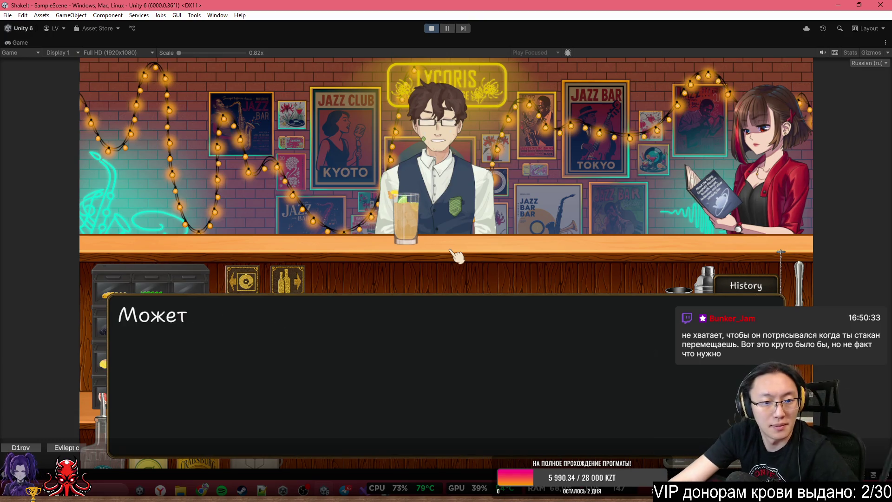
{"action": "left_click", "coordinate": [457, 255]}
{"action": "left_click", "coordinate": [456, 255]}
{"action": "left_click", "coordinate": [457, 255]}
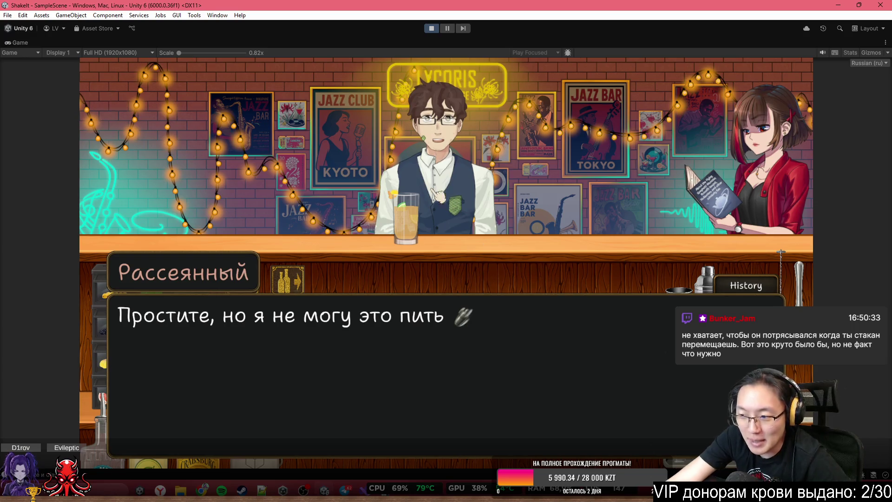
{"action": "left_click", "coordinate": [446, 244]}
{"action": "left_click", "coordinate": [420, 222]}
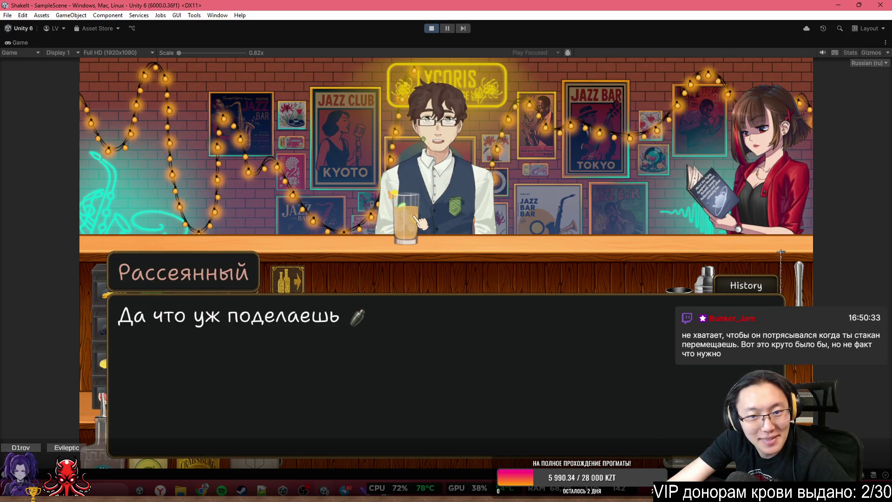
{"action": "left_click", "coordinate": [420, 222]}
{"action": "left_click", "coordinate": [420, 222]}
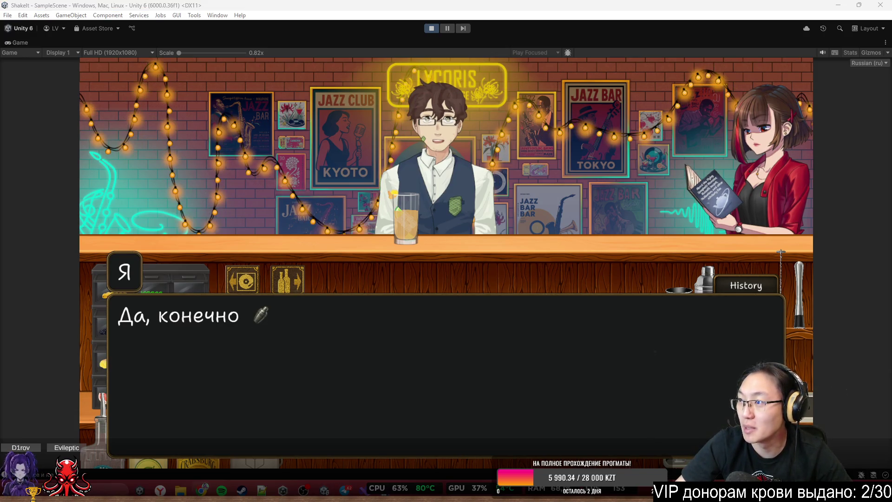
Load the Lycoris Trello board via 'tre' in Chrome, then minimize Chrome and restore the editor layout
{"action": "type", "text": "еку"}
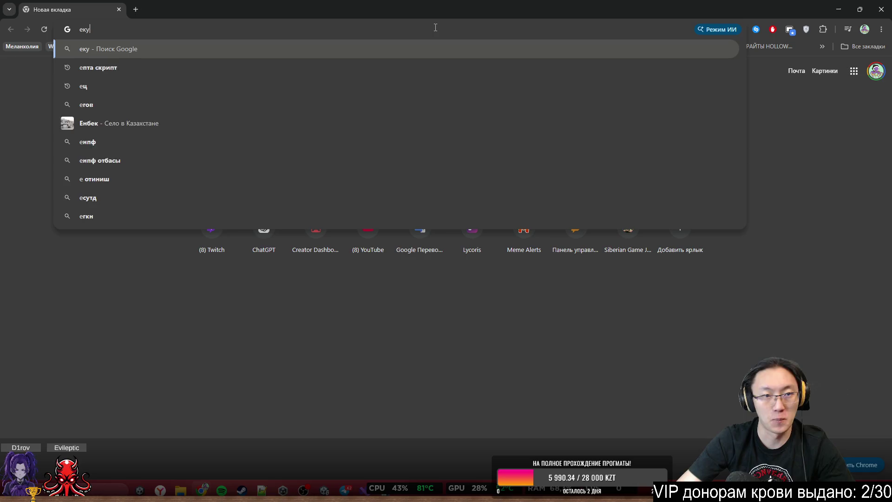
{"action": "key", "text": "BackSpace"}
{"action": "key", "text": "BackSpace"}
{"action": "key", "text": "BackSpace"}
{"action": "type", "text": "tre"}
{"action": "key", "text": "Return"}
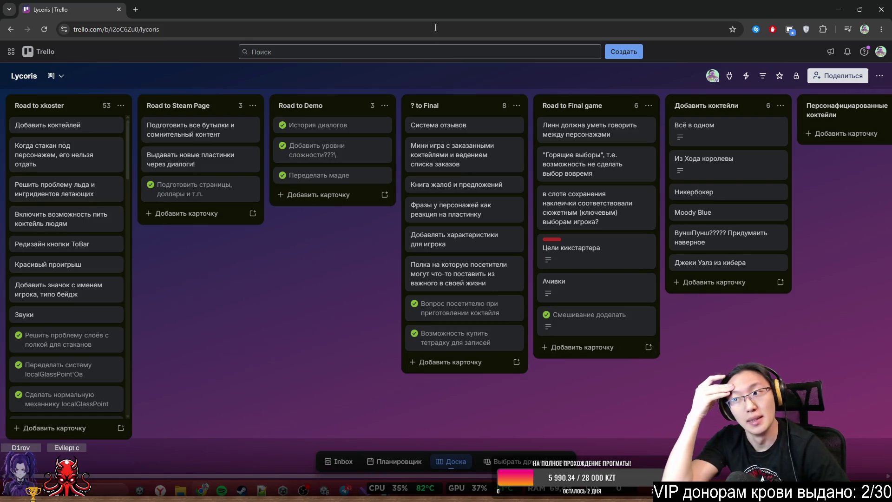
{"action": "left_click", "coordinate": [838, 10]}
{"action": "double_click", "coordinate": [374, 42]}
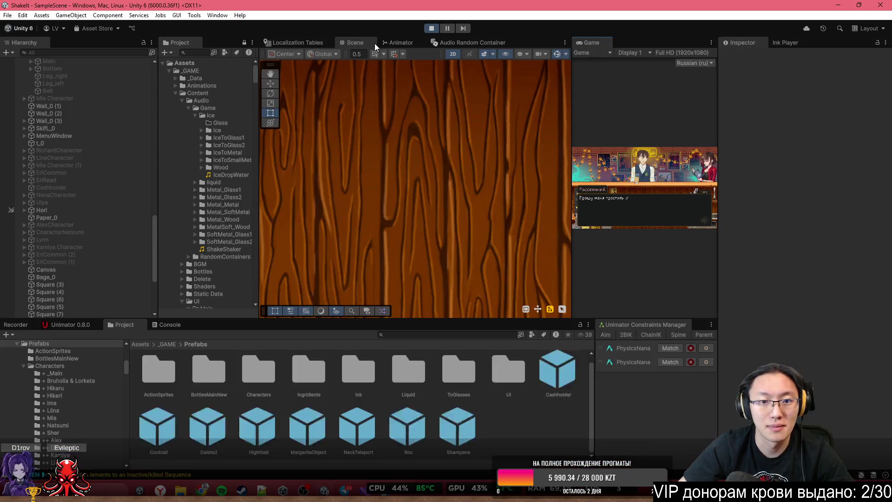
Frame the glass in the Scene view and select the Byoncy object under Hightball(Clone)
{"action": "left_click", "coordinate": [434, 219]}
{"action": "key", "text": "f"}
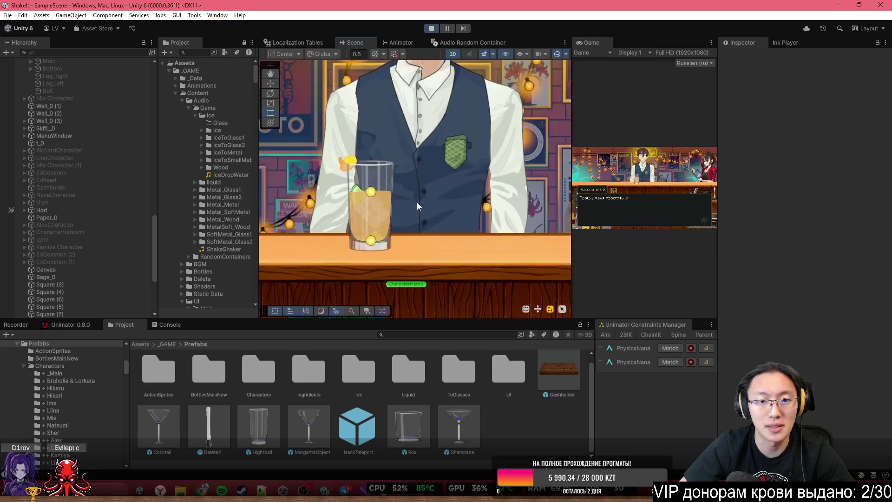
{"action": "left_click", "coordinate": [391, 178]}
{"action": "key", "text": "f"}
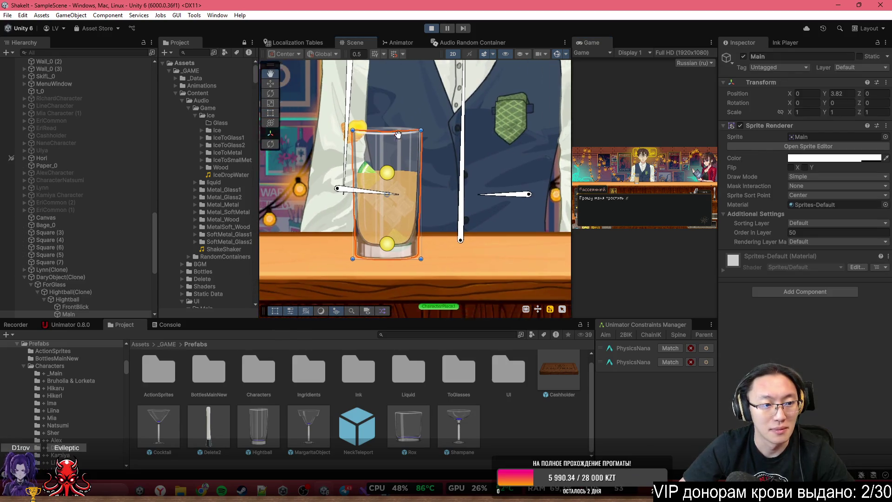
{"action": "left_click", "coordinate": [73, 301]}
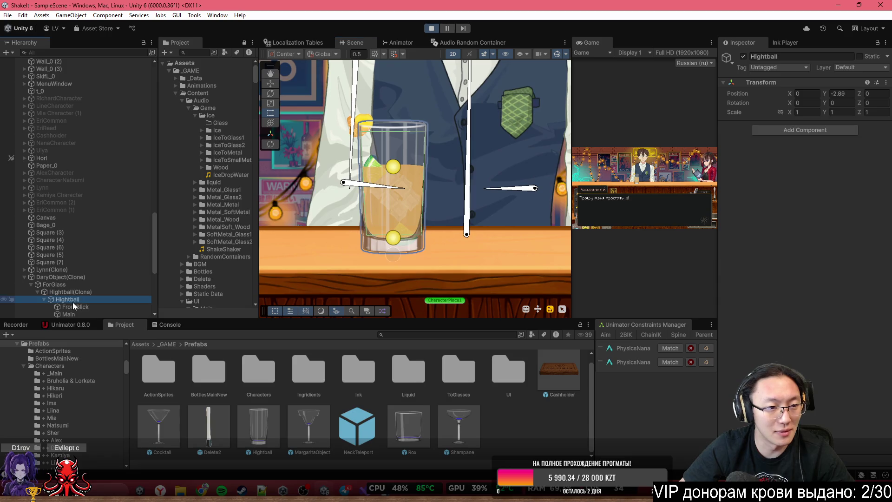
{"action": "left_click", "coordinate": [96, 290]}
{"action": "scroll", "coordinate": [81, 282], "scroll_direction": "down", "scroll_amount": 8}
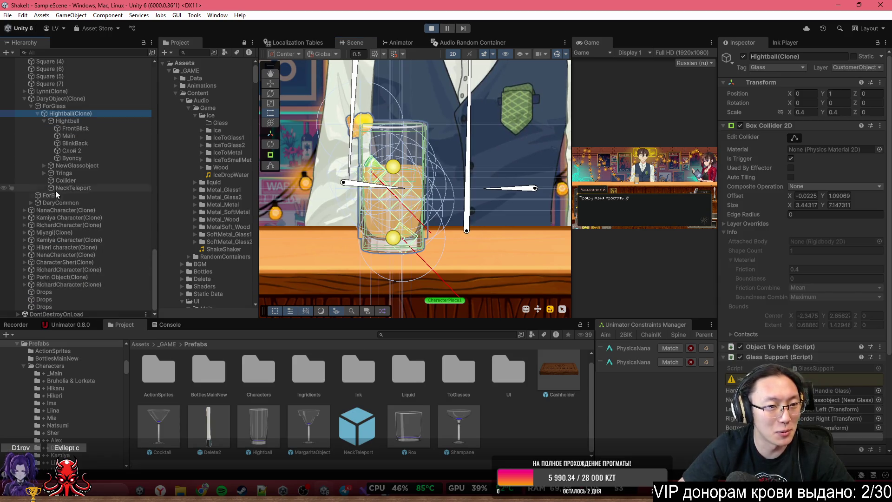
{"action": "left_click", "coordinate": [85, 158]}
{"action": "scroll", "coordinate": [341, 188], "scroll_direction": "up", "scroll_amount": 3}
{"action": "scroll", "coordinate": [759, 309], "scroll_direction": "down", "scroll_amount": 3}
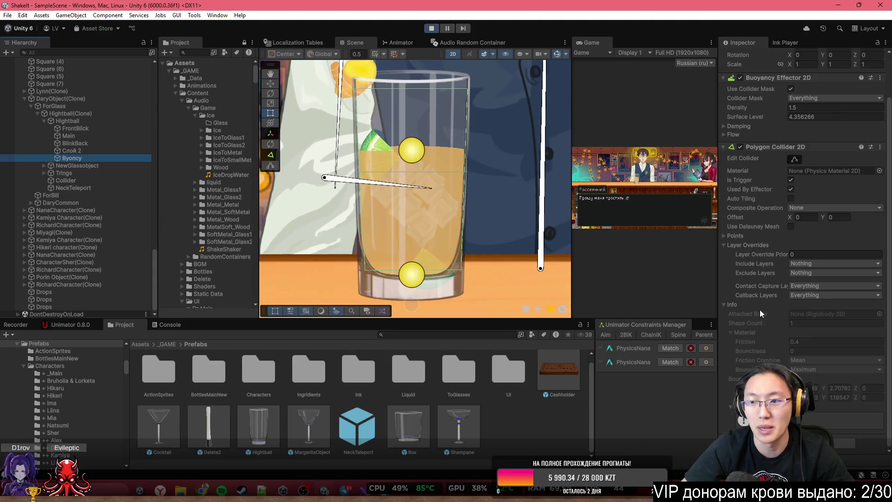
Expand Buoyancy Effector 2D Flow, set Flow Angle to 90 and Flow Magnitude to 41.62
{"action": "left_click", "coordinate": [739, 135]}
{"action": "left_click", "coordinate": [799, 144]}
{"action": "type", "text": "90"}
{"action": "key", "text": "Tab"}
{"action": "type", "text": "2.21"}
{"action": "key", "text": "BackSpace"}
{"action": "key", "text": "BackSpace"}
{"action": "key", "text": "BackSpace"}
{"action": "type", "text": "6.69"}
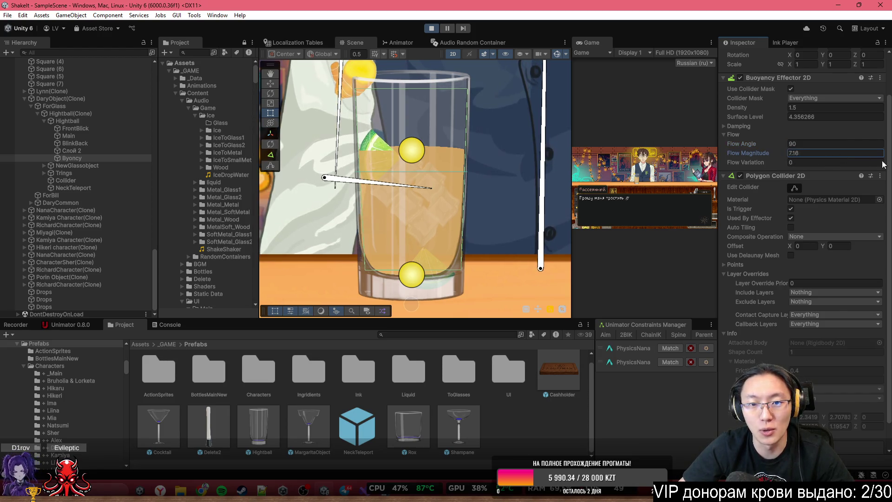
{"action": "mouse_move", "coordinate": [82, 168]}
{"action": "left_mouse_down"}
{"action": "mouse_move", "coordinate": [529, 202]}
{"action": "mouse_move", "coordinate": [521, 202]}
{"action": "mouse_move", "coordinate": [713, 163]}
{"action": "mouse_move", "coordinate": [751, 143]}
{"action": "left_mouse_up"}
Change the Flow Angle to 180 and enlarge the Game view
{"action": "mouse_move", "coordinate": [26, 150]}
{"action": "left_mouse_down"}
{"action": "mouse_move", "coordinate": [775, 188]}
{"action": "mouse_move", "coordinate": [577, 274]}
{"action": "mouse_move", "coordinate": [352, 252]}
{"action": "mouse_move", "coordinate": [724, 278]}
{"action": "mouse_move", "coordinate": [208, 200]}
{"action": "mouse_move", "coordinate": [848, 186]}
{"action": "mouse_move", "coordinate": [154, 183]}
{"action": "left_mouse_up"}
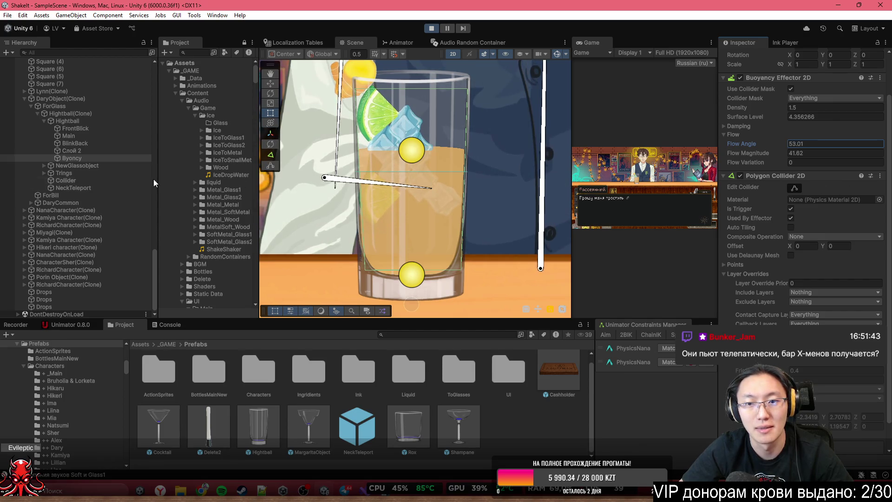
{"action": "left_click", "coordinate": [823, 145]}
{"action": "type", "text": "0"}
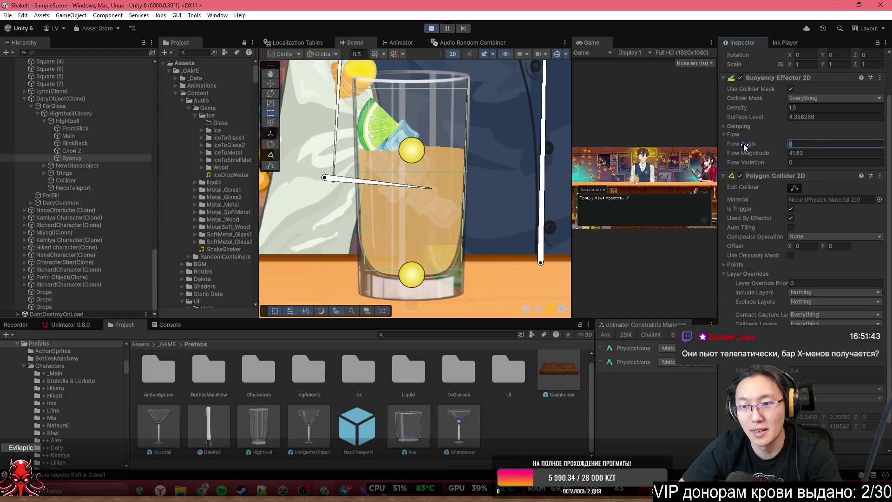
{"action": "type", "text": "180"}
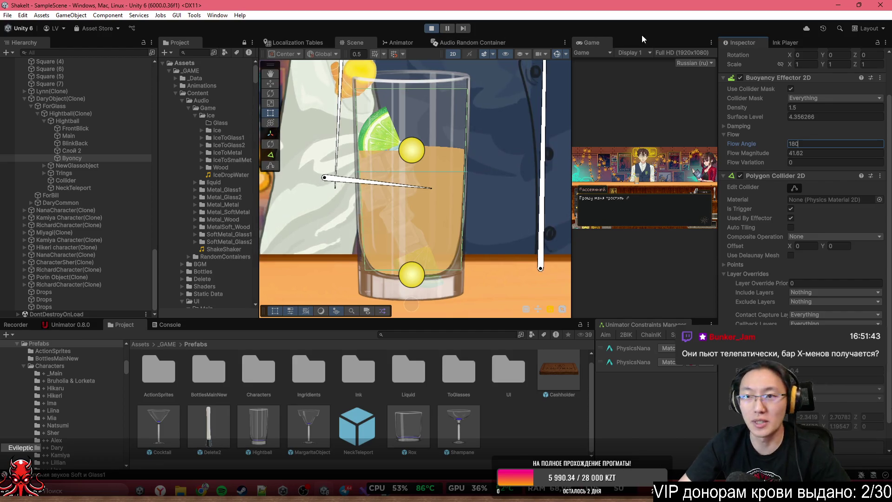
{"action": "double_click", "coordinate": [598, 39]}
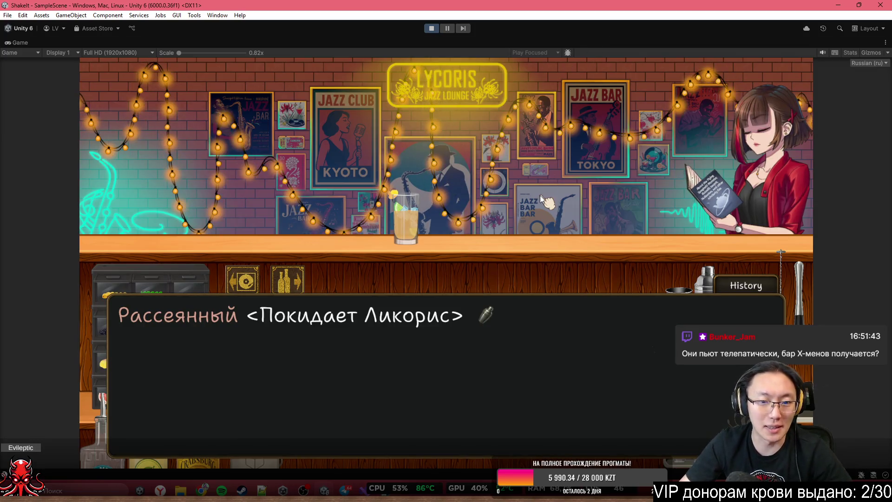
Play the bar dialogue through to Story Ended, then stop Play mode
{"action": "left_click", "coordinate": [508, 199]}
{"action": "left_click", "coordinate": [493, 207]}
{"action": "left_click", "coordinate": [493, 207]}
{"action": "left_click", "coordinate": [494, 207]}
{"action": "left_click", "coordinate": [493, 208]}
{"action": "left_click", "coordinate": [493, 208]}
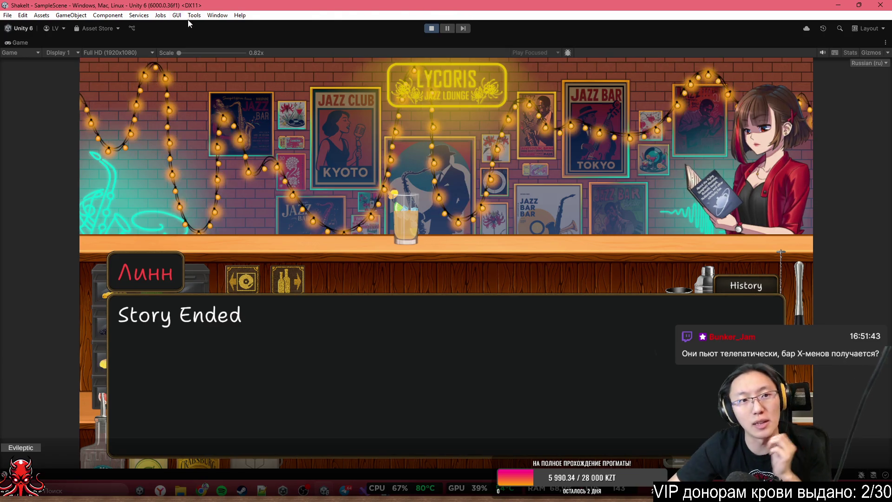
{"action": "left_click", "coordinate": [428, 28]}
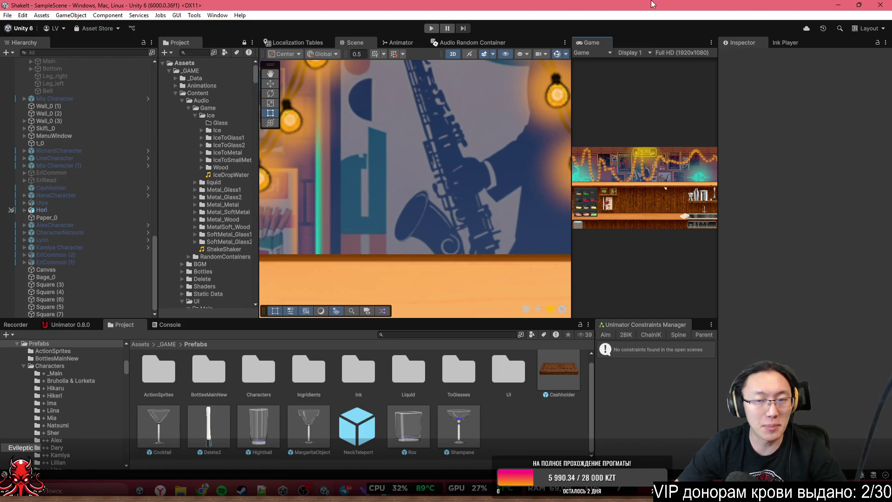
Minimize Unity, launch Fork from the desktop and show the ShakeIt local changes
{"action": "left_click", "coordinate": [837, 5]}
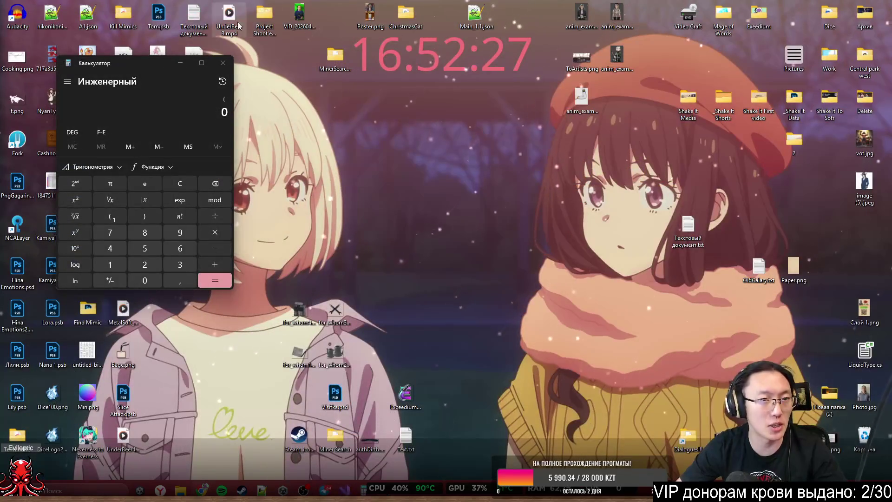
{"action": "key", "text": "super+d"}
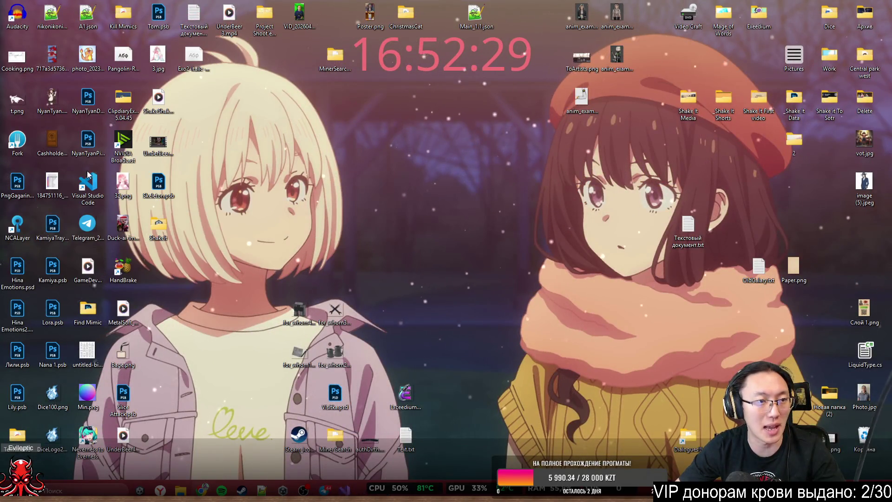
{"action": "double_click", "coordinate": [24, 141]}
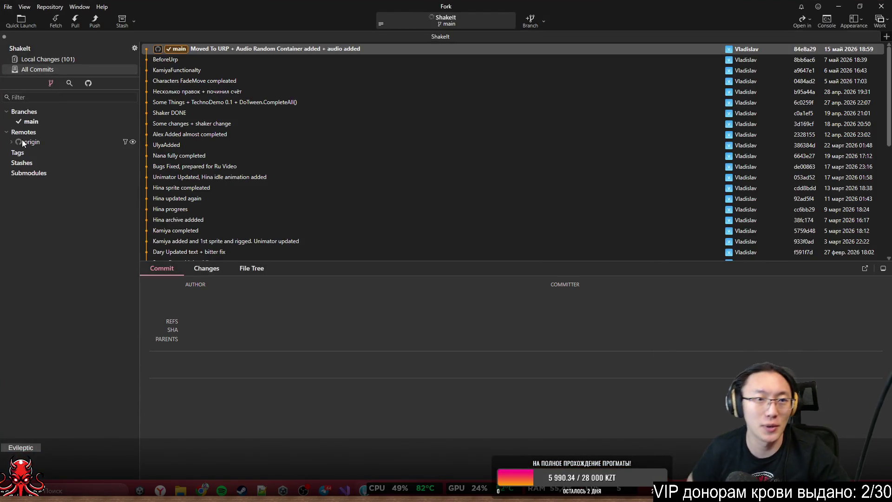
{"action": "left_click", "coordinate": [88, 62]}
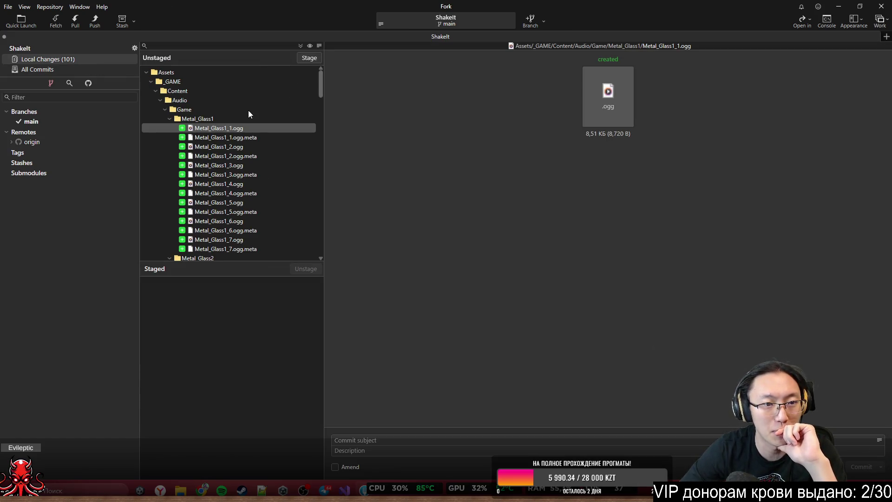
Select all 101 unstaged files in the ShakeIt repository and stage them
{"action": "left_click", "coordinate": [251, 96]}
{"action": "key", "text": "ctrl+a"}
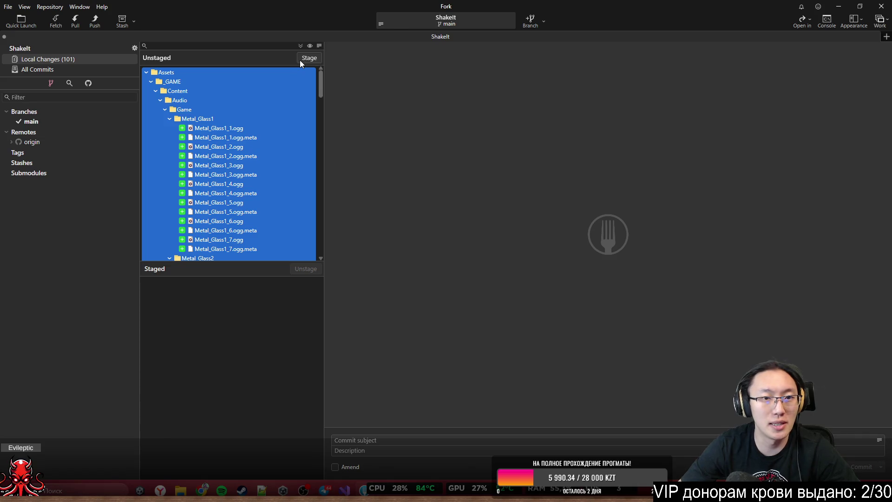
{"action": "left_click", "coordinate": [299, 60]}
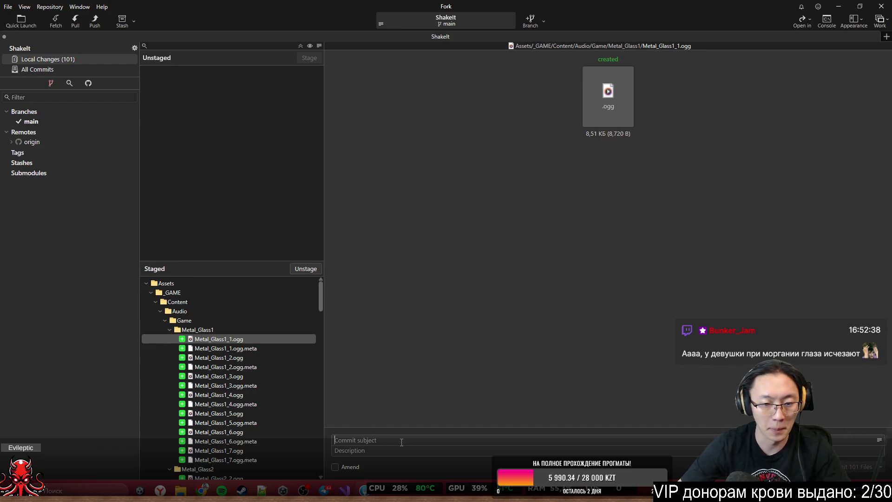
Commit the 101 staged files with the message 'Ice Mech in glass updated and new sounds added'
{"action": "left_click", "coordinate": [281, 301]}
{"action": "key", "text": "ctrl+a"}
{"action": "left_click", "coordinate": [669, 438]}
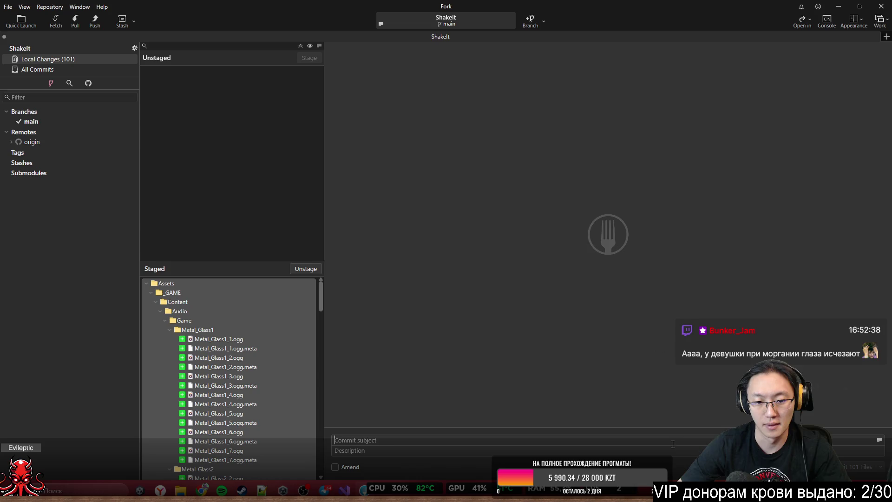
{"action": "type", "text": "D"}
{"action": "key", "text": "BackSpace"}
{"action": "type", "text": "New"}
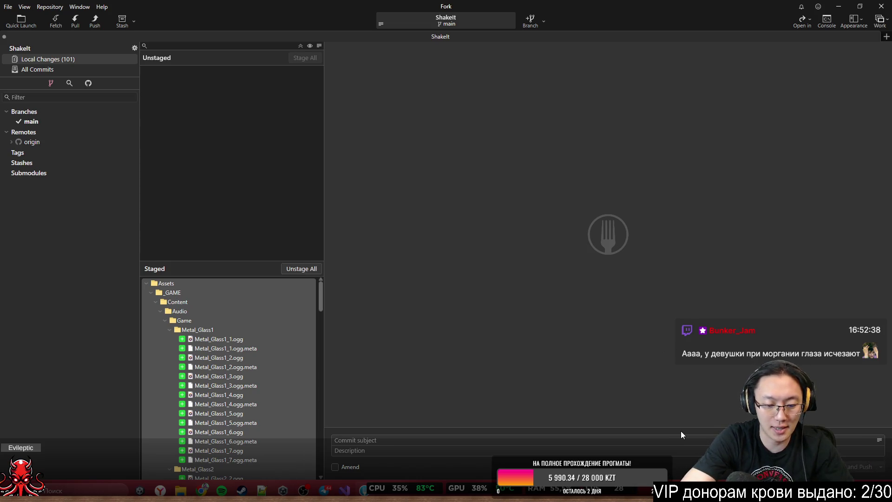
{"action": "key", "text": "BackSpace"}
{"action": "key", "text": "BackSpace"}
{"action": "key", "text": "BackSpace"}
{"action": "type", "text": "Ice Mech"}
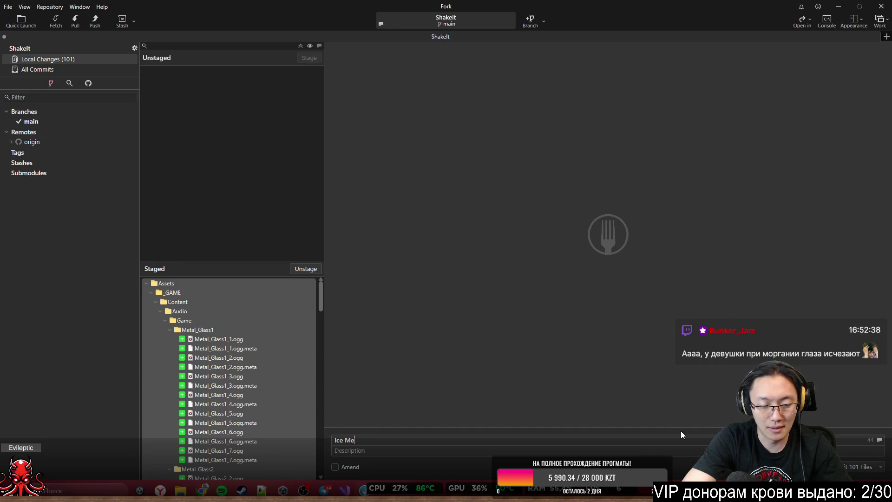
{"action": "type", "text": " in "}
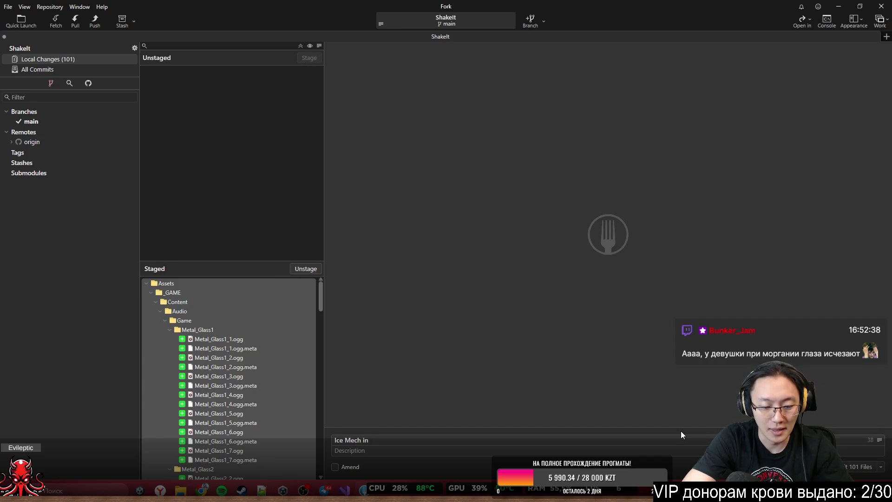
{"action": "type", "text": "glass update"}
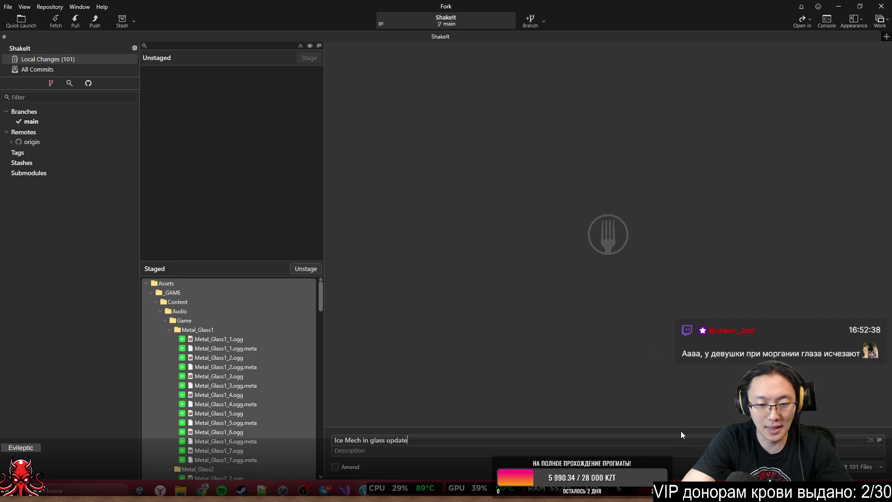
{"action": "type", "text": "d and"}
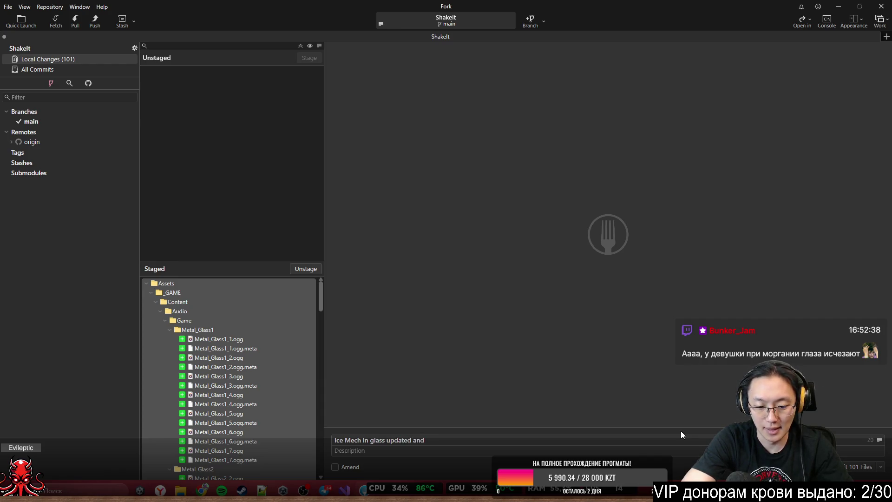
{"action": "type", "text": " new sownds"}
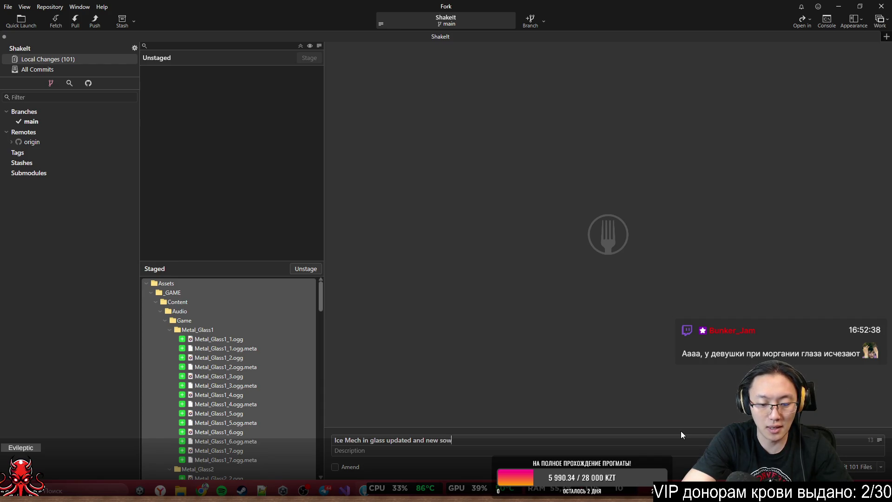
{"action": "key", "text": "BackSpace"}
{"action": "key", "text": "BackSpace"}
{"action": "key", "text": "BackSpace"}
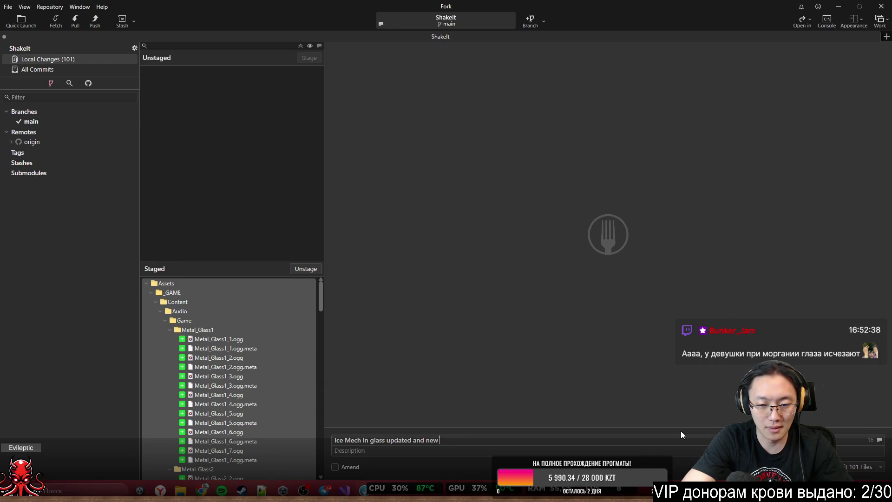
{"action": "type", "text": "sounds added"}
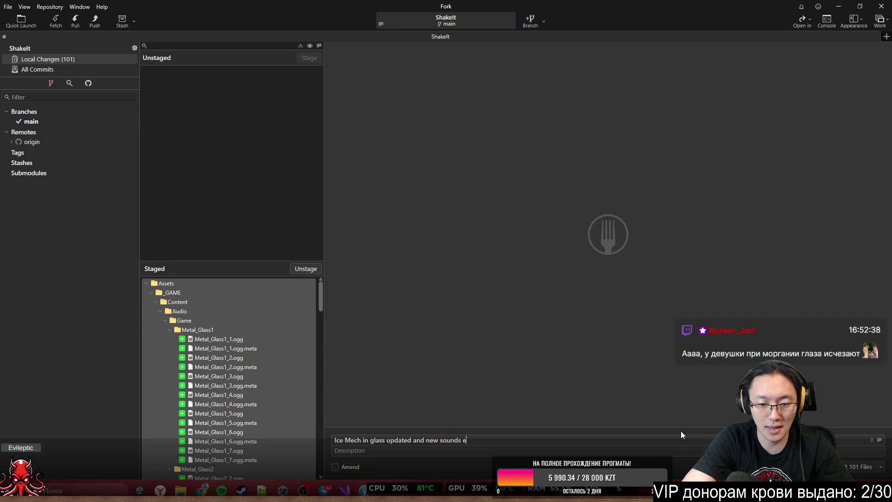
{"action": "scroll", "coordinate": [274, 395], "scroll_direction": "down", "scroll_amount": 20}
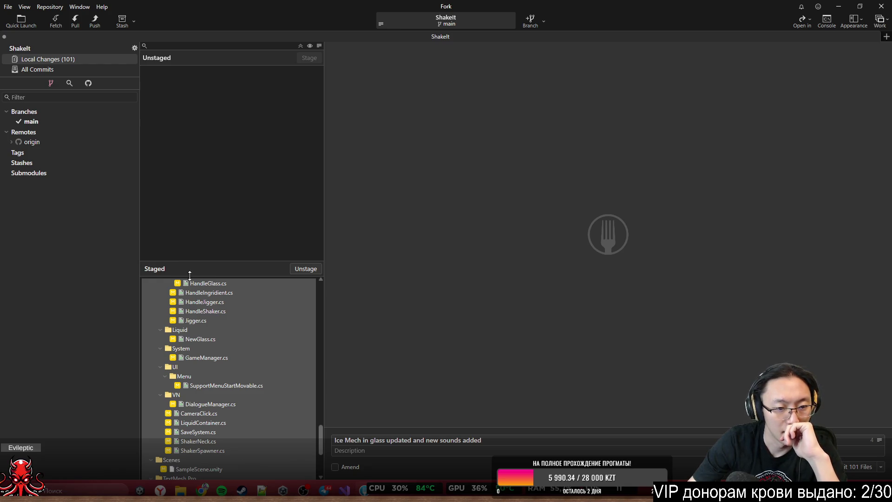
{"action": "scroll", "coordinate": [202, 366], "scroll_direction": "down", "scroll_amount": 2}
{"action": "scroll", "coordinate": [202, 366], "scroll_direction": "down", "scroll_amount": 3}
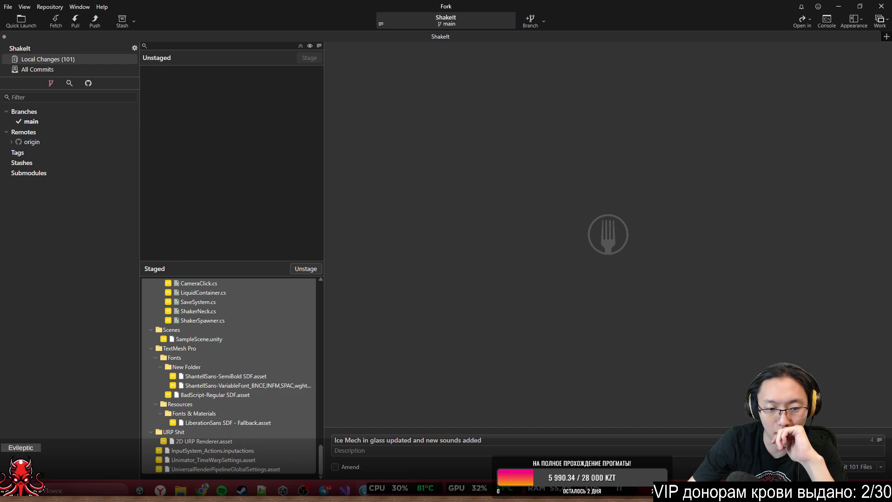
{"action": "left_click", "coordinate": [852, 469]}
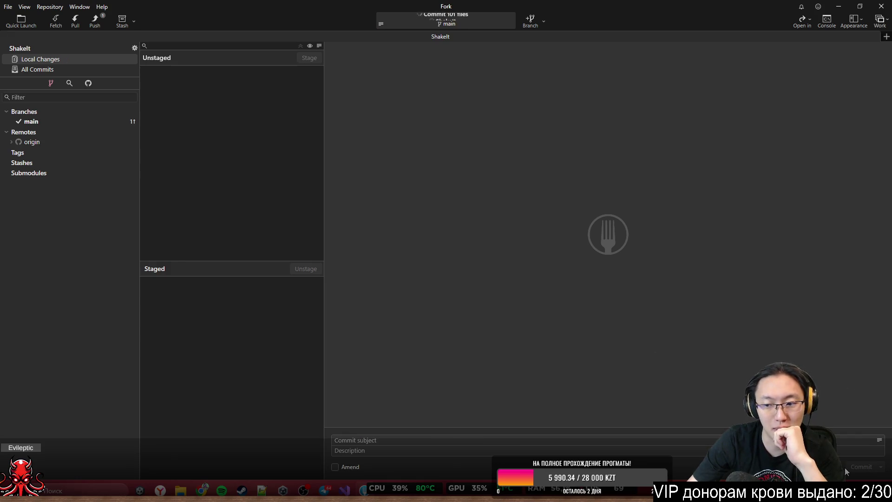
Push main to origin, then load the Lycoris Trello board in Chrome
{"action": "left_click", "coordinate": [96, 26]}
{"action": "left_click", "coordinate": [506, 272]}
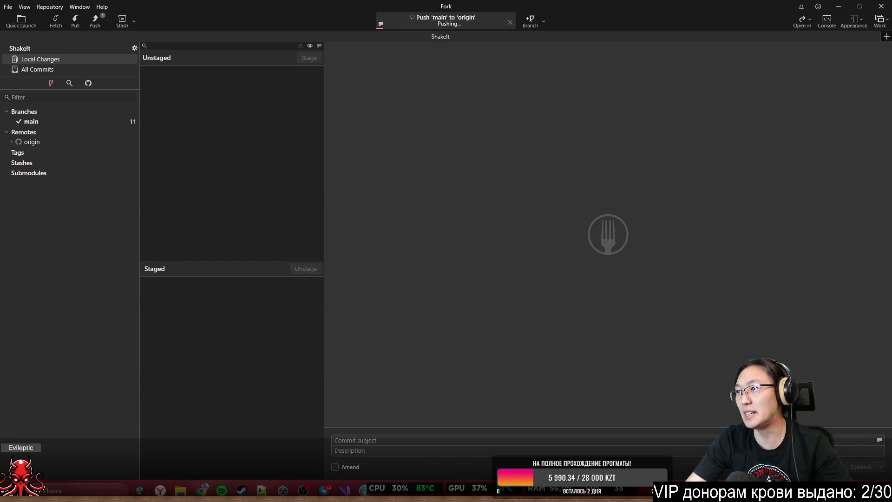
{"action": "type", "text": "tr"}
{"action": "key", "text": "Return"}
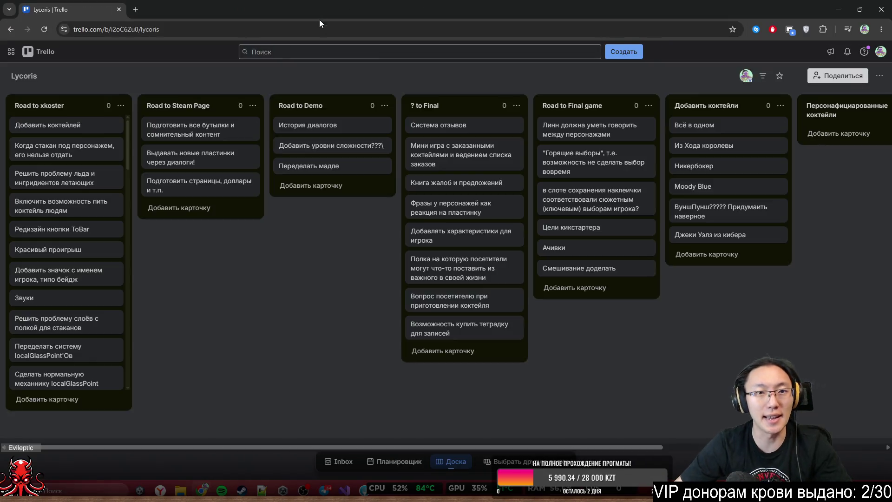
Go to twitch.tv, expand the full followed-channels list and pause the featured stream
{"action": "left_click", "coordinate": [323, 32]}
{"action": "type", "text": "tw"}
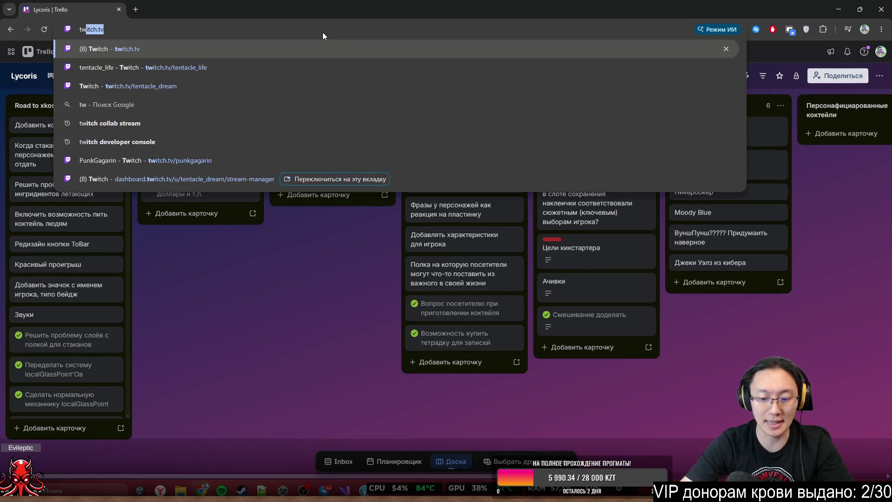
{"action": "key", "text": "Return"}
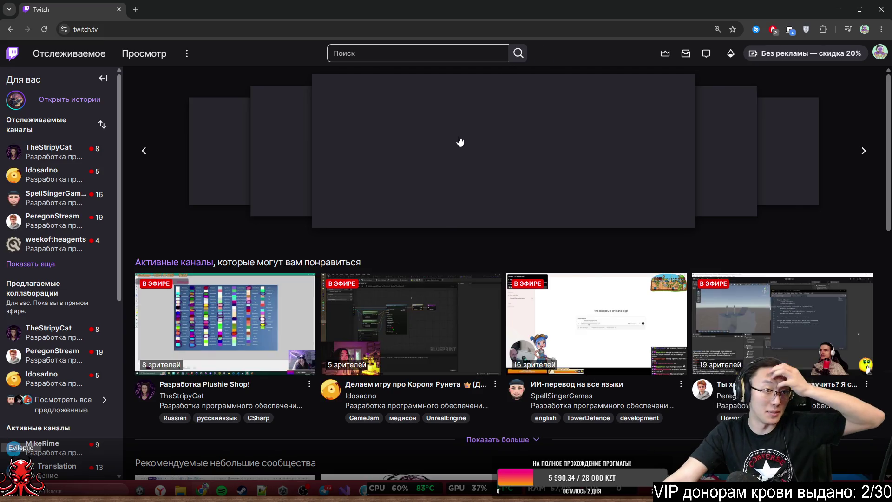
{"action": "left_click", "coordinate": [49, 264]}
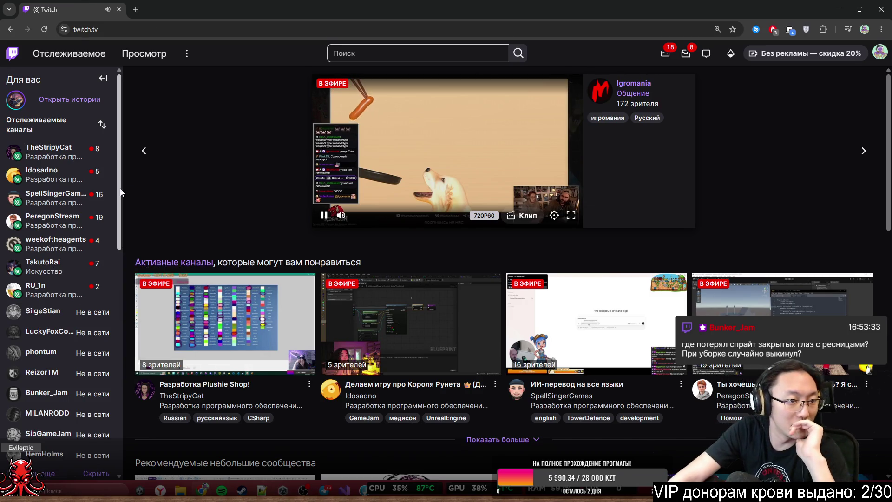
{"action": "mouse_move", "coordinate": [99, 253]}
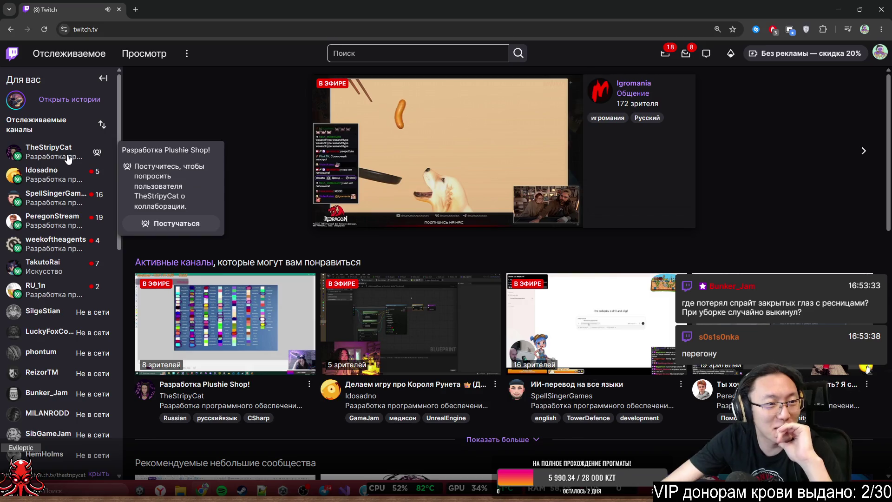
{"action": "mouse_move", "coordinate": [355, 218]}
{"action": "left_click", "coordinate": [324, 215]}
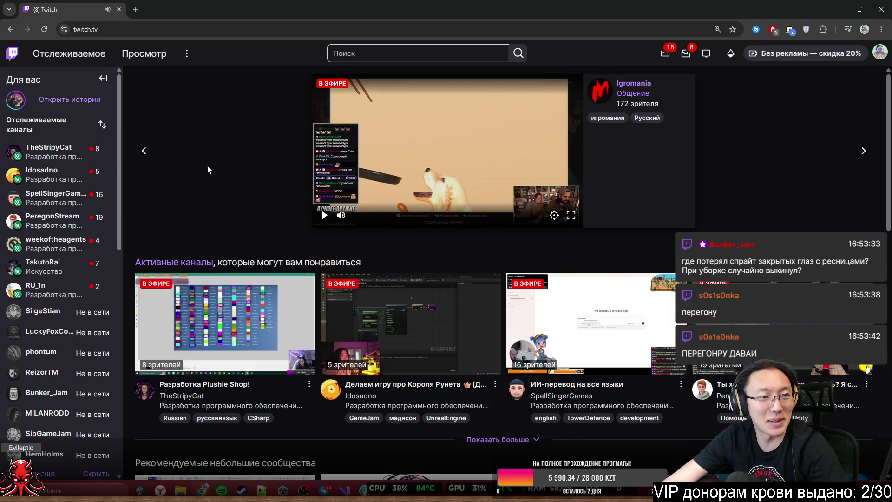
Take a screen snip of the live followed channels in the sidebar
{"action": "key", "text": "super+shift+s"}
{"action": "mouse_move", "coordinate": [1, 140]}
{"action": "left_mouse_down"}
{"action": "mouse_move", "coordinate": [105, 239]}
{"action": "mouse_move", "coordinate": [111, 262]}
{"action": "mouse_move", "coordinate": [109, 254]}
{"action": "left_mouse_up"}
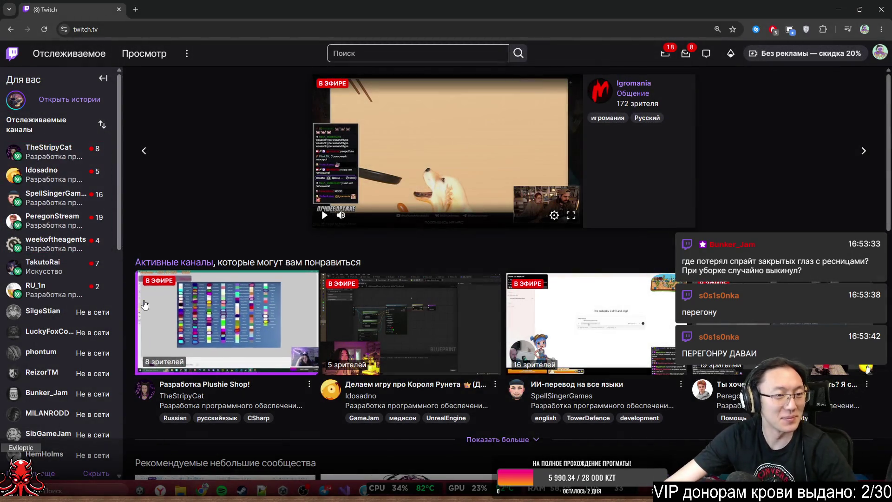
{"action": "mouse_move", "coordinate": [107, 154]}
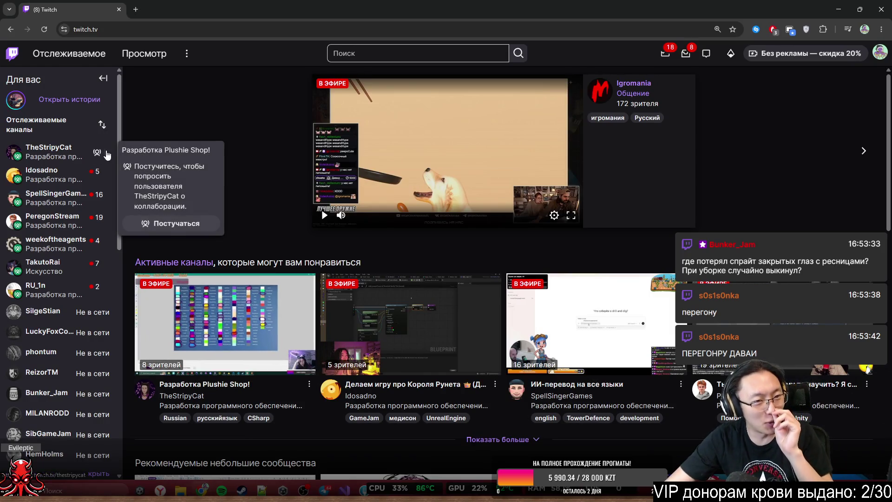
{"action": "mouse_move", "coordinate": [111, 184]}
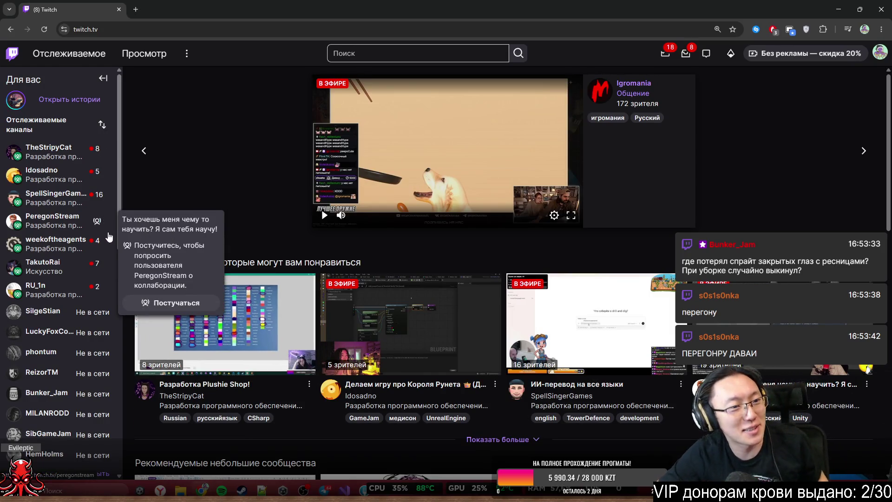
{"action": "mouse_move", "coordinate": [94, 219]}
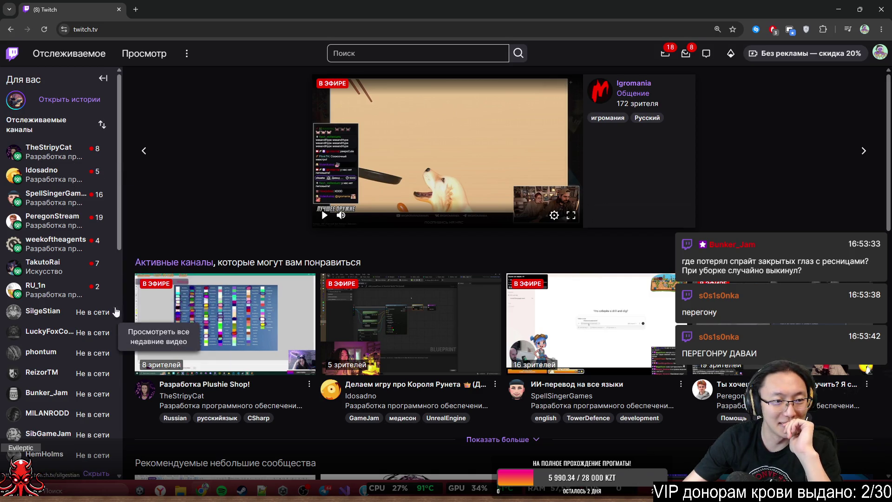
{"action": "mouse_move", "coordinate": [84, 219]}
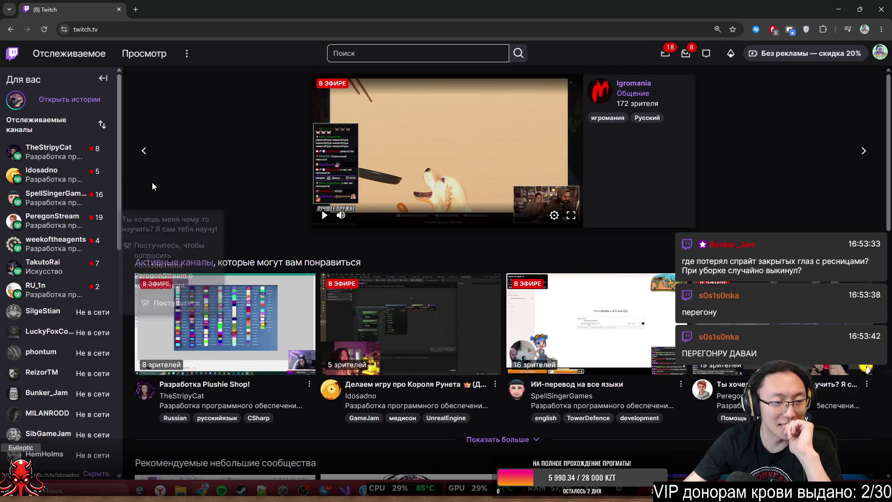
Browse Twitch categories and open Разработка программного обеспечения и игр
{"action": "left_click", "coordinate": [141, 55]}
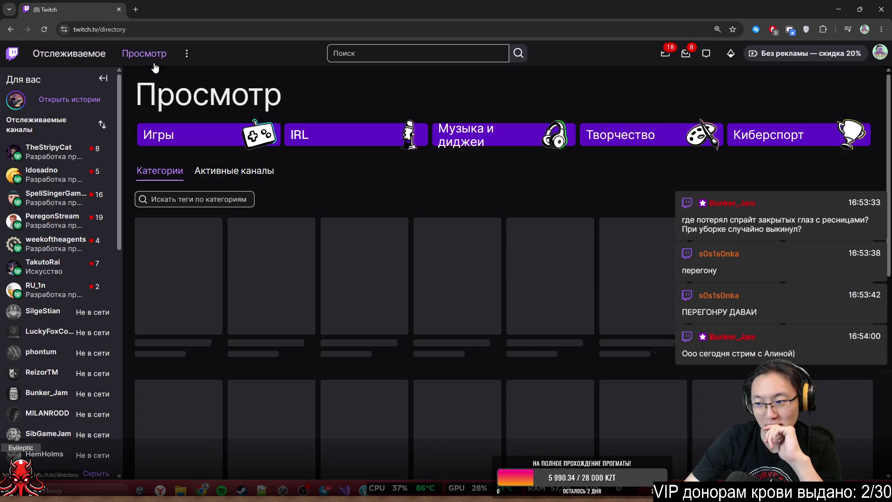
{"action": "scroll", "coordinate": [360, 245], "scroll_direction": "down", "scroll_amount": 2}
{"action": "scroll", "coordinate": [360, 245], "scroll_direction": "down", "scroll_amount": 1}
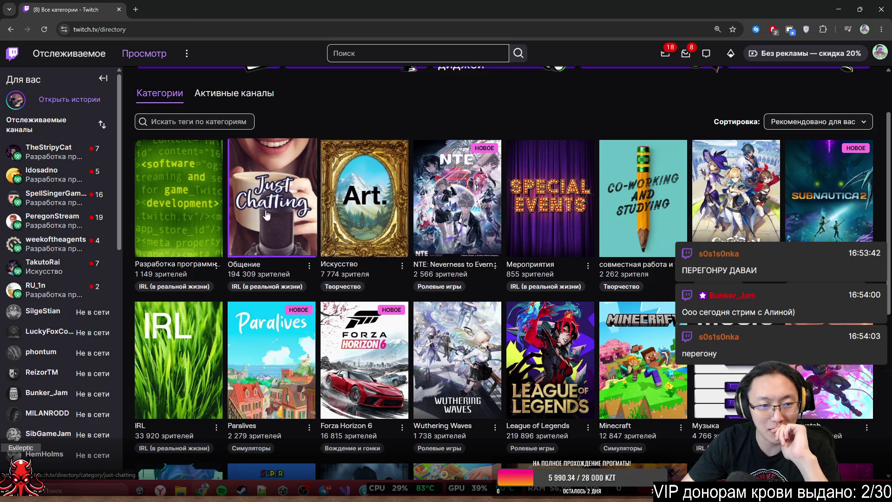
{"action": "left_click", "coordinate": [210, 214]}
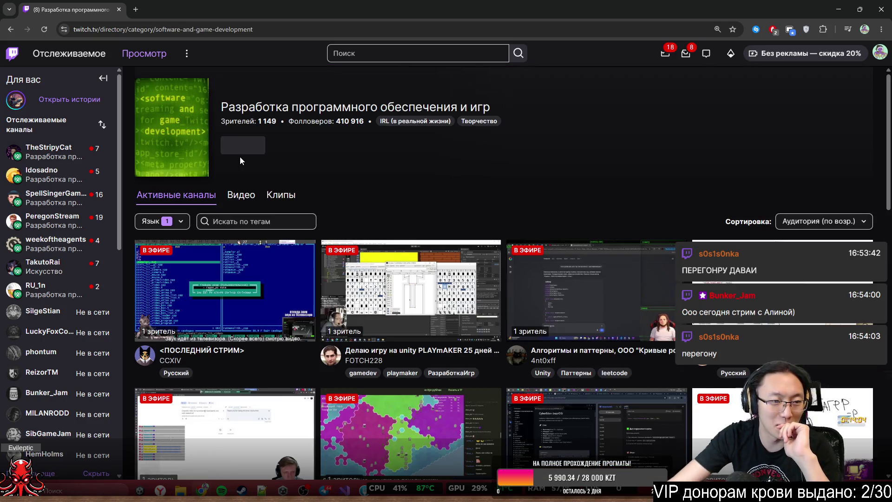
Scroll the live channels, open a streamer's game-development stream in a new tab and switch to it
{"action": "scroll", "coordinate": [242, 156], "scroll_direction": "down", "scroll_amount": 5}
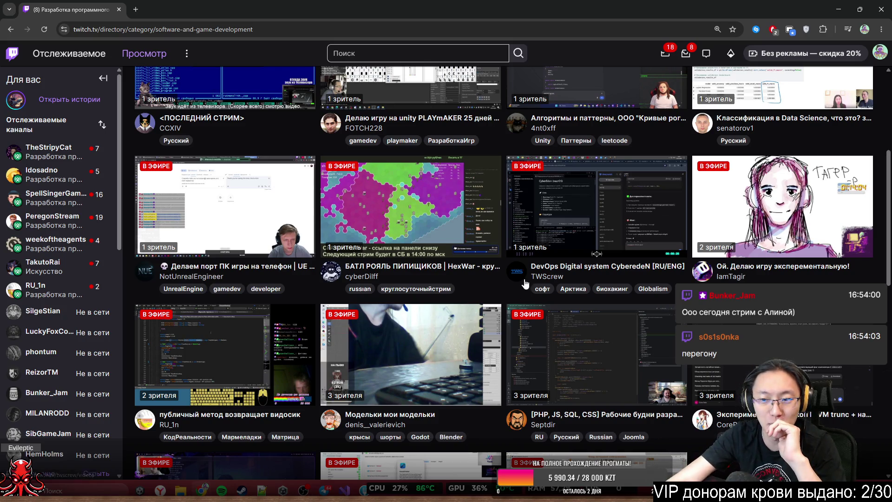
{"action": "scroll", "coordinate": [556, 279], "scroll_direction": "down", "scroll_amount": 4}
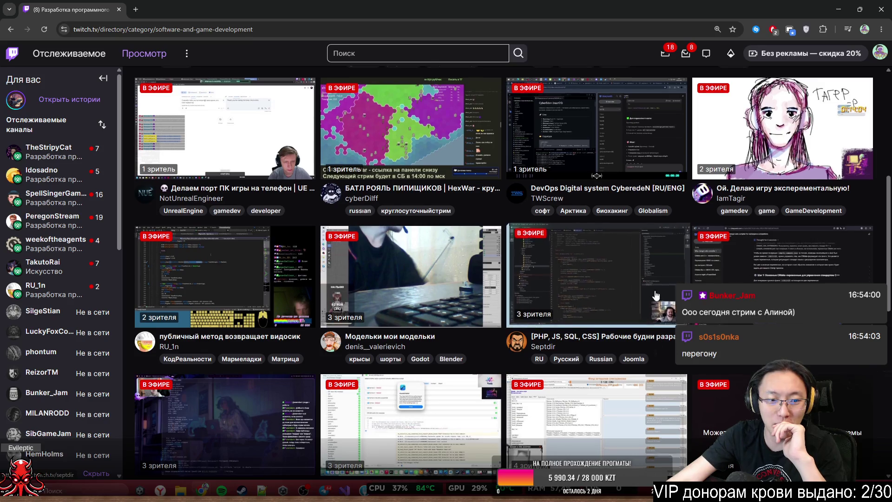
{"action": "scroll", "coordinate": [670, 283], "scroll_direction": "down", "scroll_amount": 3}
{"action": "scroll", "coordinate": [669, 283], "scroll_direction": "down", "scroll_amount": 5}
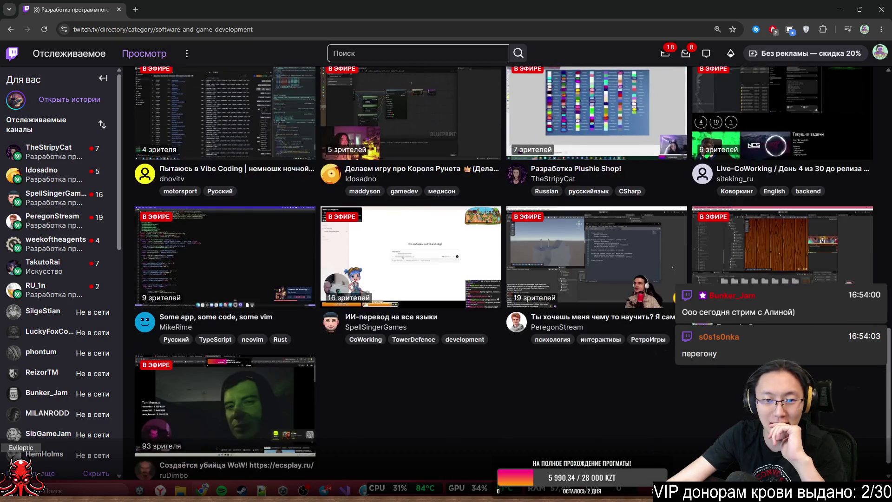
{"action": "scroll", "coordinate": [683, 418], "scroll_direction": "up", "scroll_amount": 6}
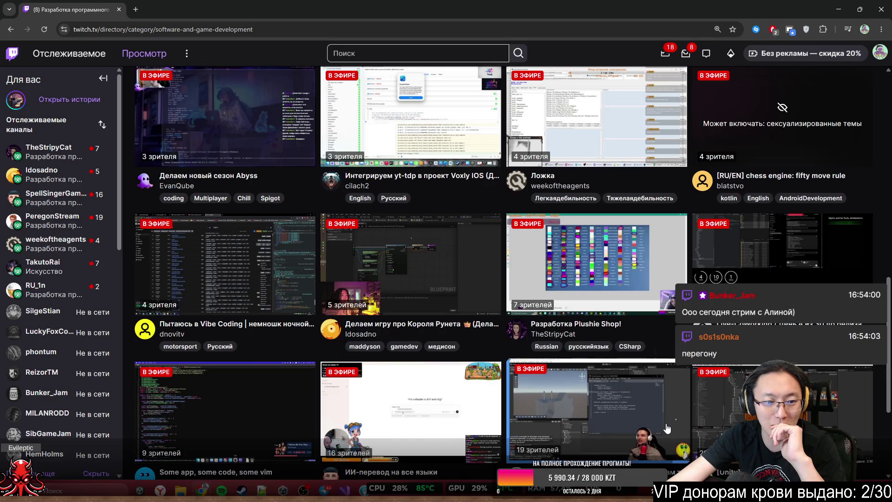
{"action": "scroll", "coordinate": [689, 422], "scroll_direction": "up", "scroll_amount": 3}
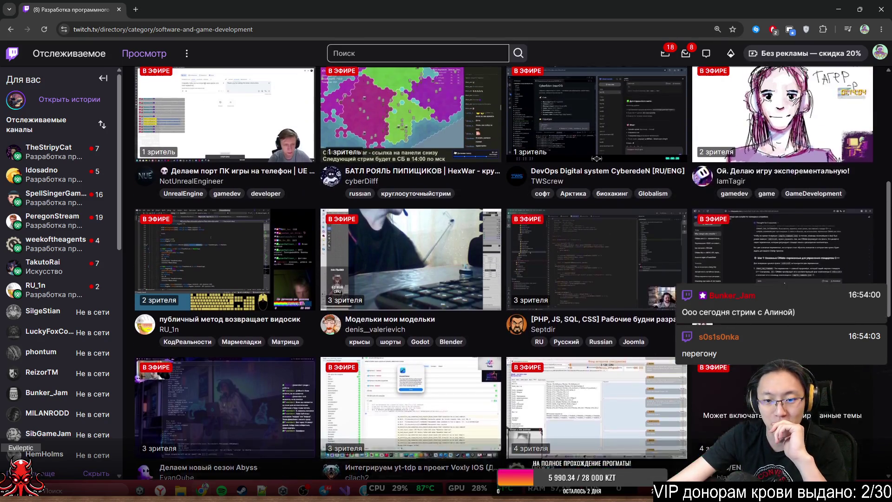
{"action": "scroll", "coordinate": [757, 370], "scroll_direction": "up", "scroll_amount": 3}
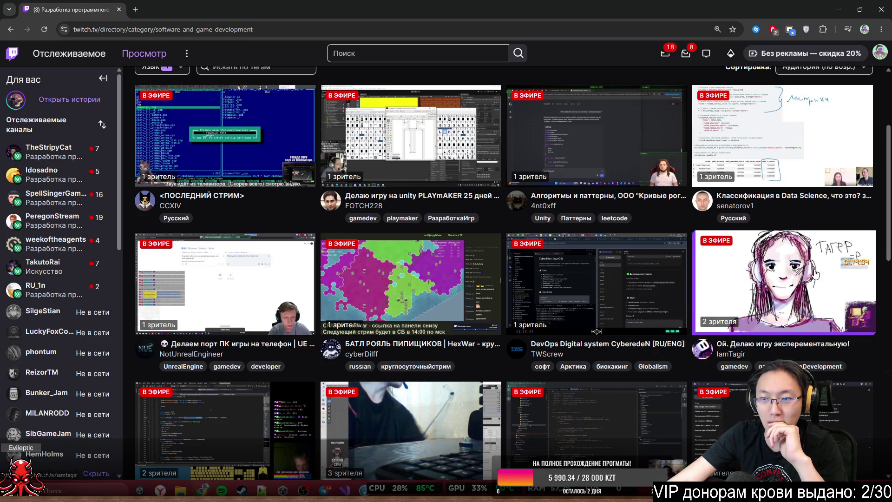
{"action": "middle_click", "coordinate": [770, 288]}
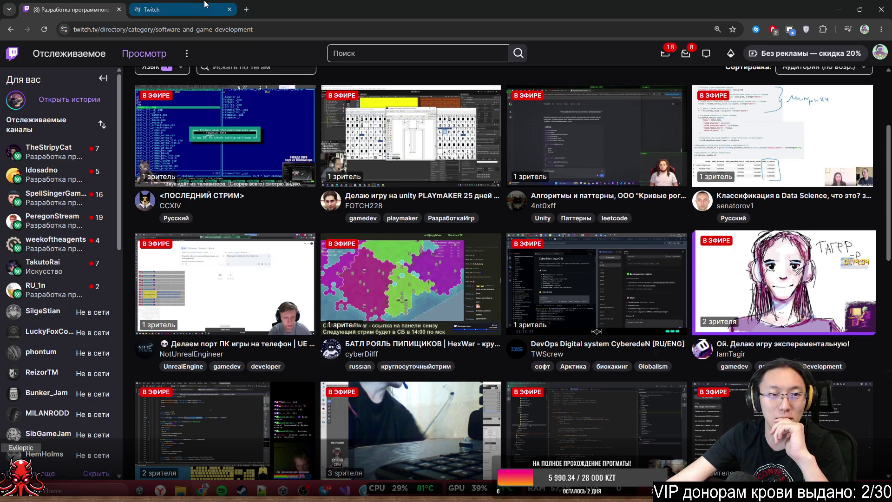
{"action": "left_click", "coordinate": [186, 10]}
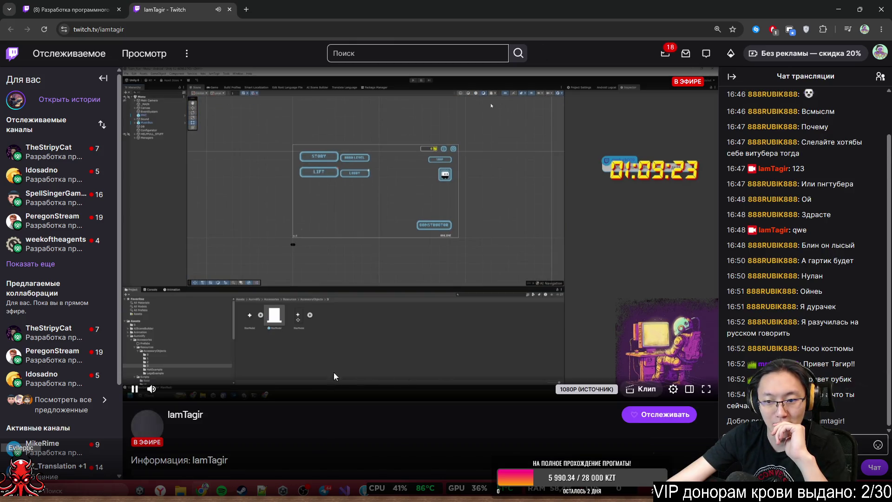
Dismiss the chat popup over the live Unity dev stream and select the channel name in the URL
{"action": "left_click", "coordinate": [879, 411]}
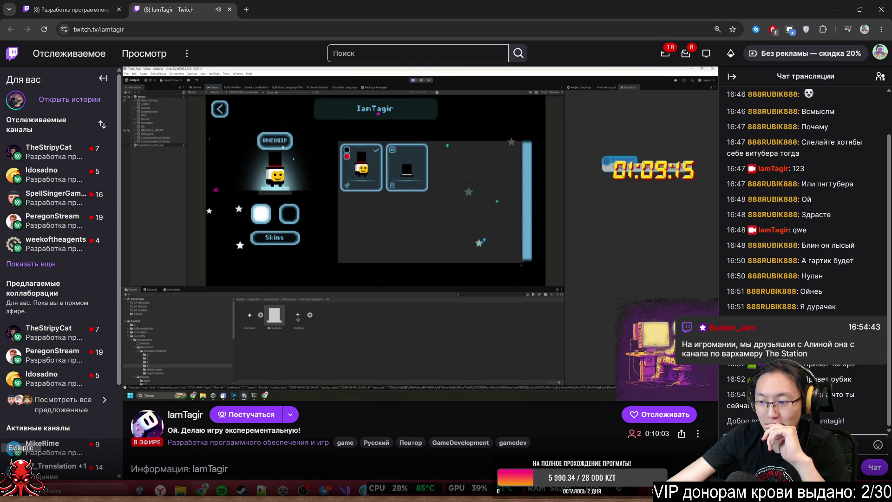
{"action": "scroll", "coordinate": [795, 225], "scroll_direction": "down", "scroll_amount": 1}
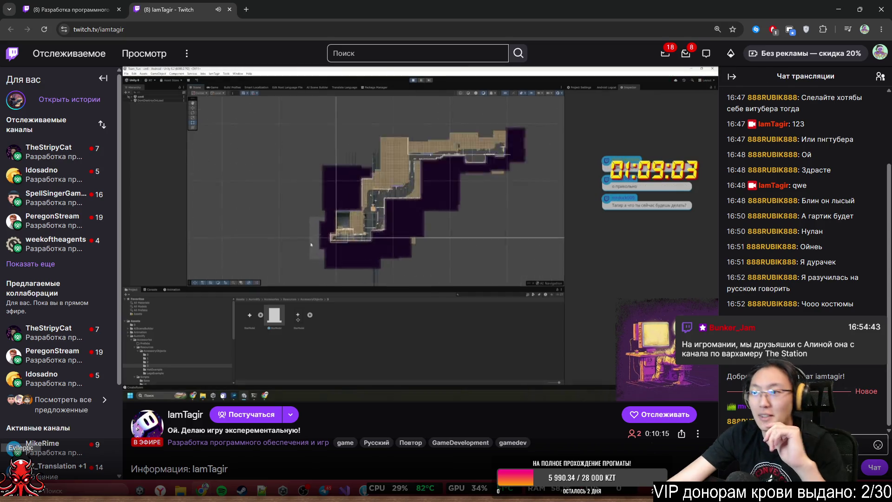
{"action": "left_click", "coordinate": [124, 30]}
{"action": "double_click", "coordinate": [146, 32]}
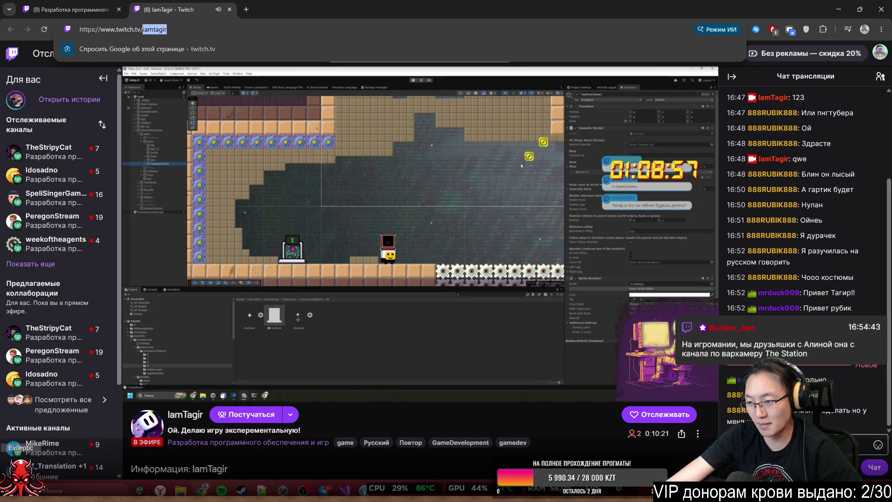
{"action": "key", "text": "alt+Tab"}
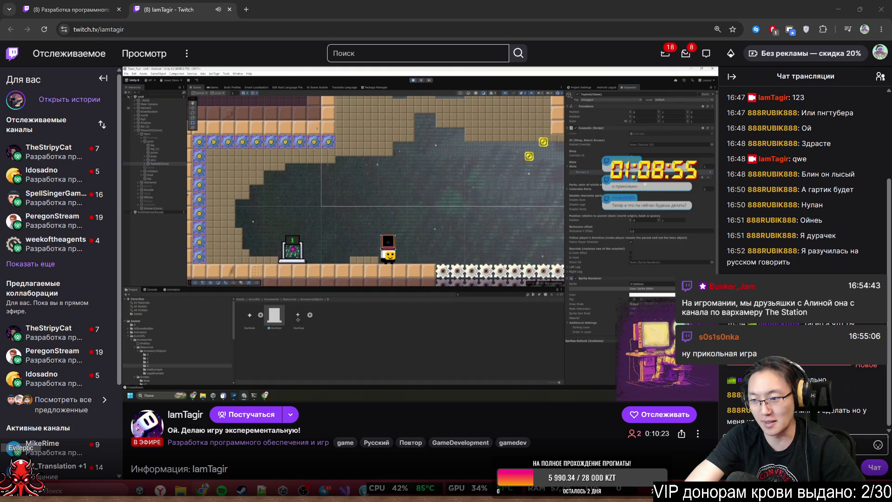